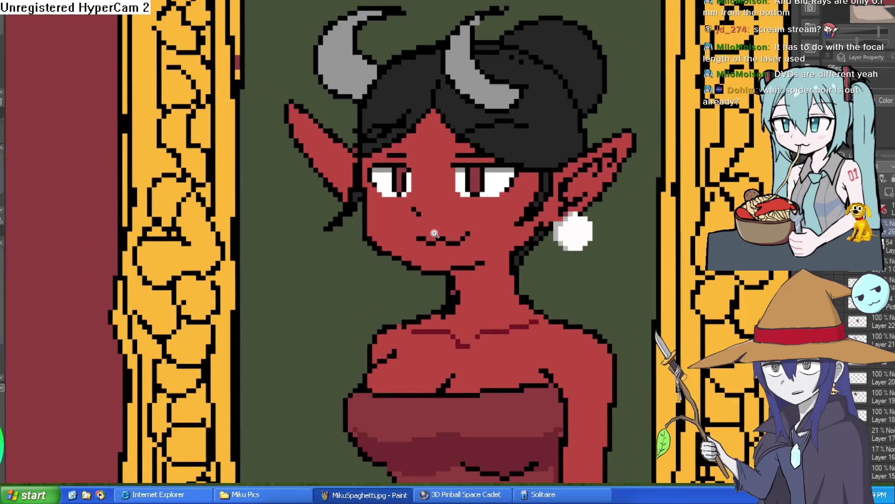
Zoom into the portrait and add a tiny black nose pixel to the demon girl's face
{"action": "scroll", "coordinate": [550, 216], "scroll_direction": "down", "scroll_amount": 3}
{"action": "scroll", "coordinate": [586, 230], "scroll_direction": "down", "scroll_amount": 1}
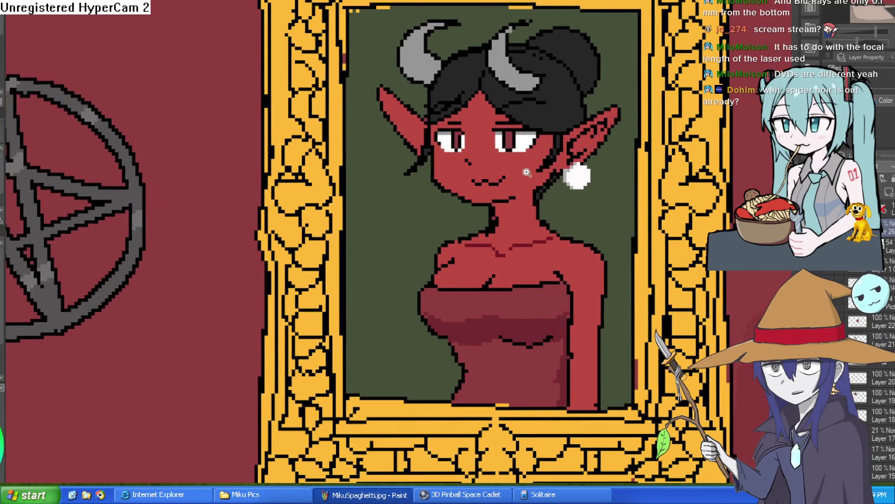
{"action": "scroll", "coordinate": [462, 163], "scroll_direction": "up", "scroll_amount": 5}
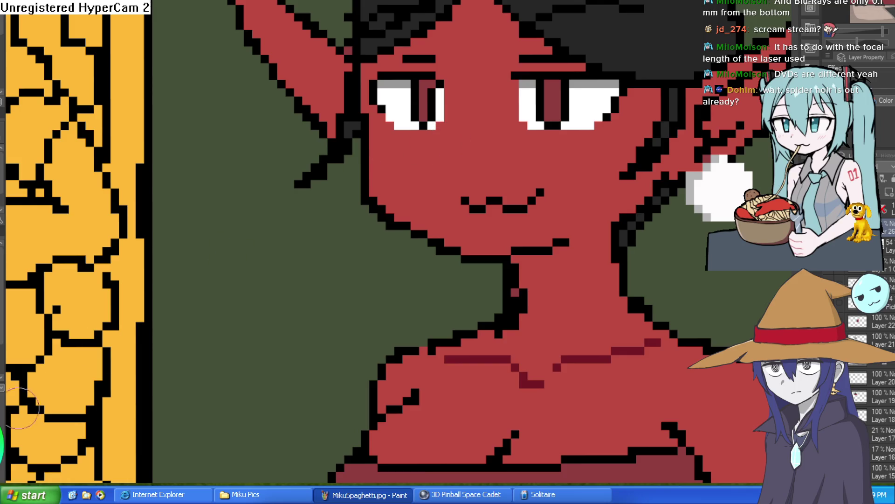
{"action": "left_click", "coordinate": [440, 151]}
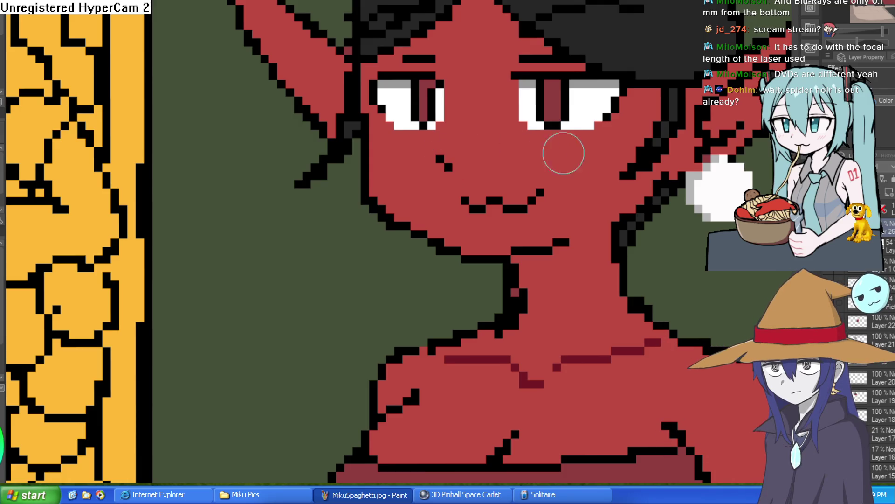
Eyedrop the red skin colour from the demon girl's arm
{"action": "scroll", "coordinate": [639, 170], "scroll_direction": "down", "scroll_amount": 4}
{"action": "scroll", "coordinate": [616, 187], "scroll_direction": "down", "scroll_amount": 3}
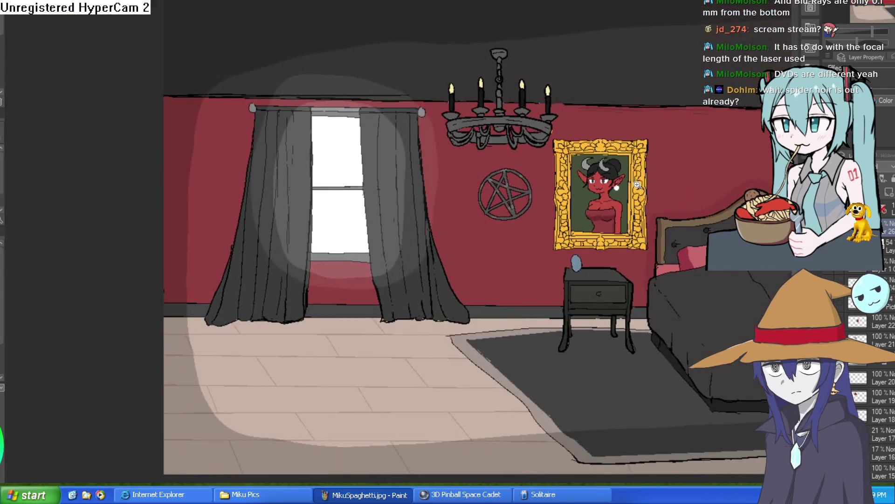
{"action": "scroll", "coordinate": [624, 187], "scroll_direction": "up", "scroll_amount": 6}
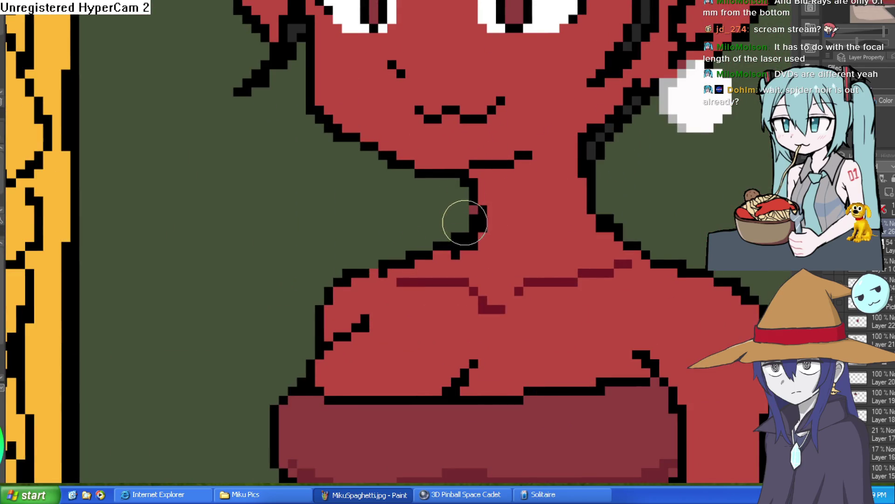
{"action": "scroll", "coordinate": [632, 202], "scroll_direction": "down", "scroll_amount": 4}
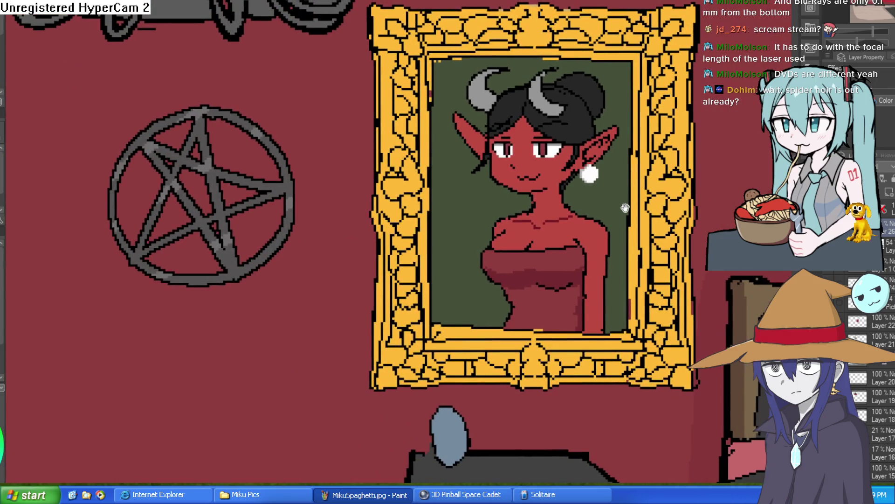
{"action": "scroll", "coordinate": [631, 200], "scroll_direction": "up", "scroll_amount": 1}
{"action": "scroll", "coordinate": [605, 169], "scroll_direction": "down", "scroll_amount": 4}
{"action": "scroll", "coordinate": [597, 182], "scroll_direction": "up", "scroll_amount": 6}
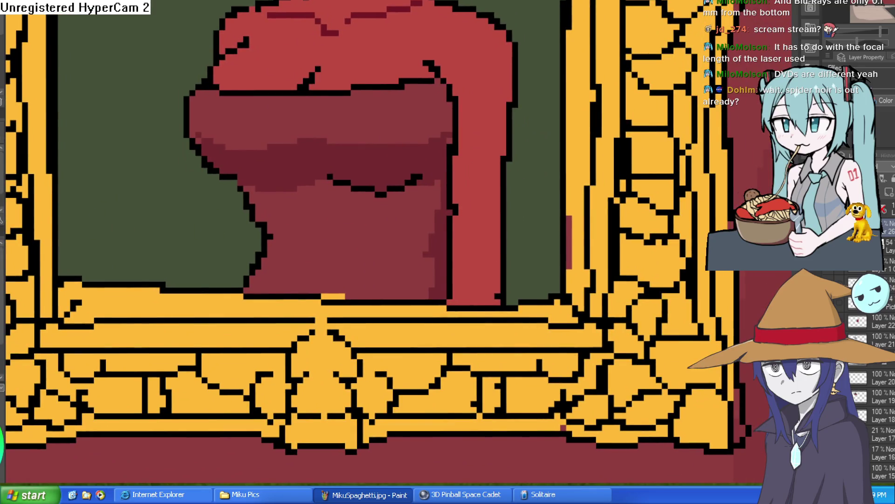
{"action": "left_click_drag", "start_coordinate": [560, 194], "coordinate": [513, 154]}
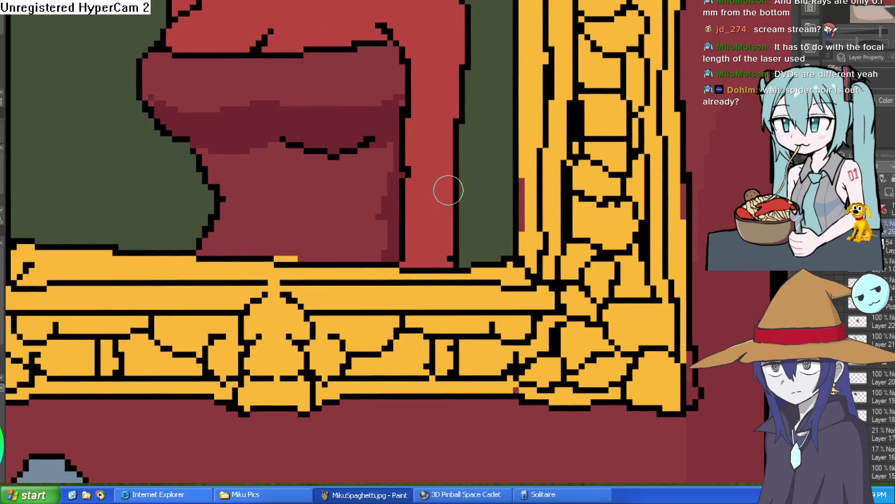
{"action": "left_click", "coordinate": [448, 218], "text": "alt"}
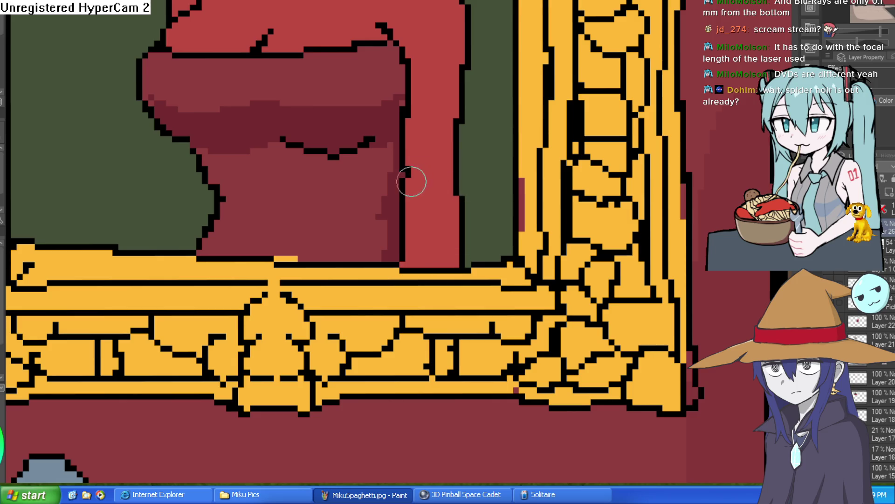
Show the whole bedroom scene and mirror the canvas horizontally to check it
{"action": "scroll", "coordinate": [544, 151], "scroll_direction": "down", "scroll_amount": 5}
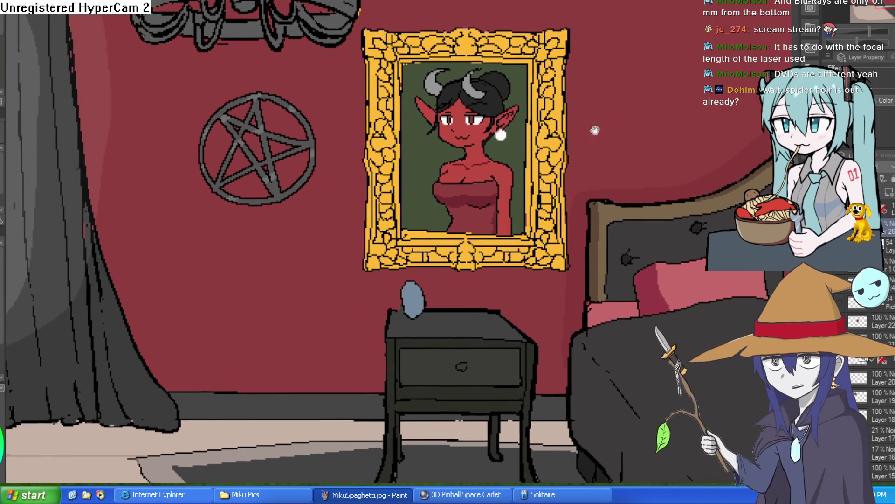
{"action": "key", "text": "ctrl+0"}
{"action": "key", "text": "h"}
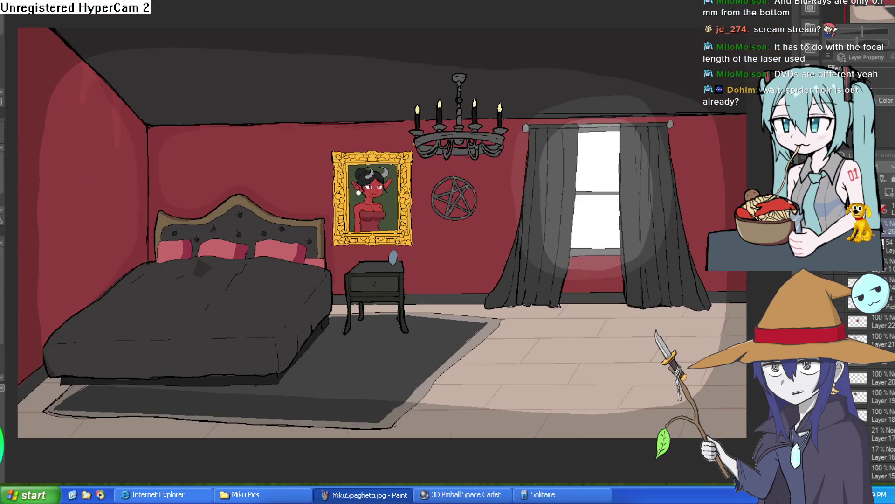
{"action": "key", "text": "h"}
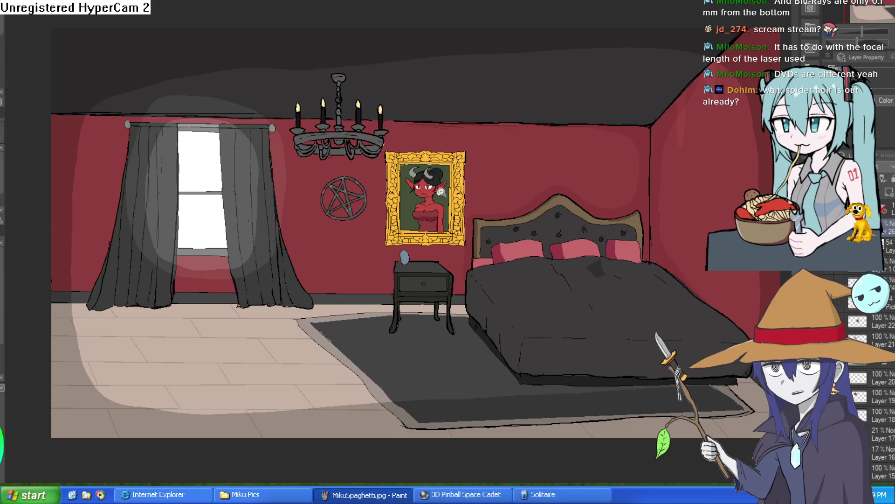
Shade the triangle under the chin dark red, then add a pink highlight to one pupil
{"action": "scroll", "coordinate": [430, 193], "scroll_direction": "up", "scroll_amount": 5}
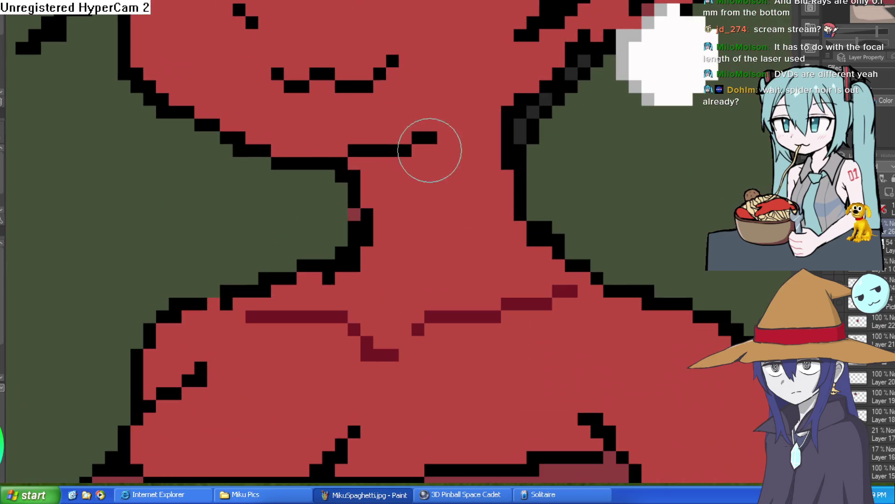
{"action": "scroll", "coordinate": [402, 158], "scroll_direction": "up", "scroll_amount": 3}
{"action": "mouse_move", "coordinate": [429, 150]}
{"action": "left_mouse_down"}
{"action": "mouse_move", "coordinate": [380, 219]}
{"action": "mouse_move", "coordinate": [380, 205]}
{"action": "mouse_move", "coordinate": [380, 227]}
{"action": "left_mouse_up"}
{"action": "left_click", "coordinate": [378, 178]}
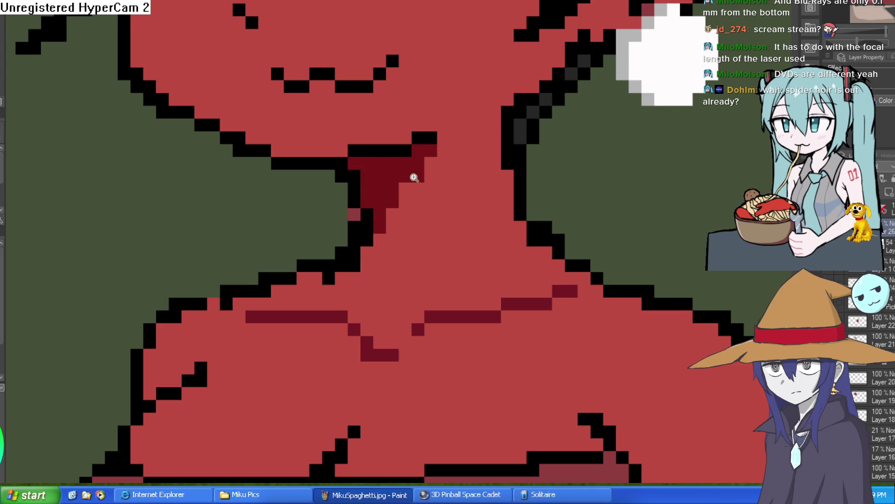
{"action": "scroll", "coordinate": [406, 180], "scroll_direction": "down", "scroll_amount": 3}
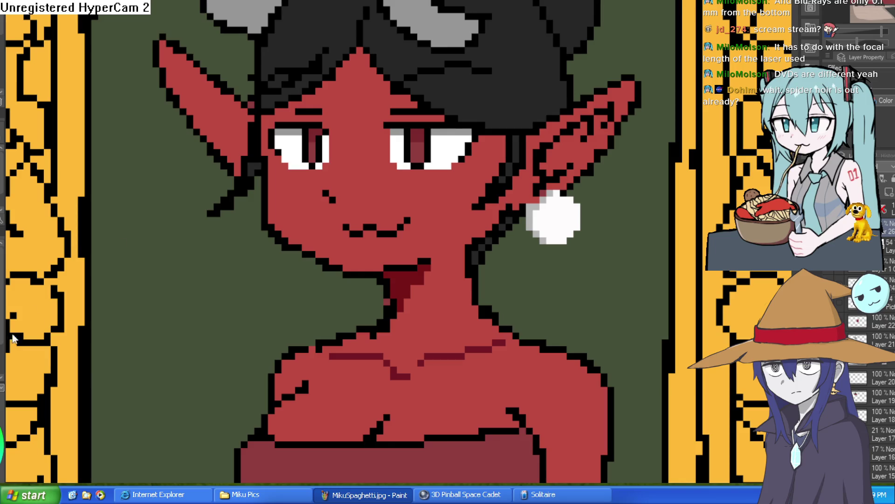
{"action": "left_click", "coordinate": [417, 159]}
Add a pink highlight to the demon girl's other pupil
{"action": "left_click", "coordinate": [311, 159]}
{"action": "scroll", "coordinate": [599, 180], "scroll_direction": "down", "scroll_amount": 5}
{"action": "mouse_move", "coordinate": [604, 185]}
{"action": "left_mouse_down"}
{"action": "mouse_move", "coordinate": [566, 193]}
{"action": "mouse_move", "coordinate": [538, 237]}
{"action": "mouse_move", "coordinate": [536, 149]}
{"action": "left_mouse_up"}
{"action": "scroll", "coordinate": [538, 237], "scroll_direction": "up", "scroll_amount": 3}
{"action": "scroll", "coordinate": [433, 217], "scroll_direction": "up", "scroll_amount": 4}
Paint two black nose pixels with dark red shading beside and above them
{"action": "left_click", "coordinate": [402, 192]}
{"action": "left_click", "coordinate": [414, 206]}
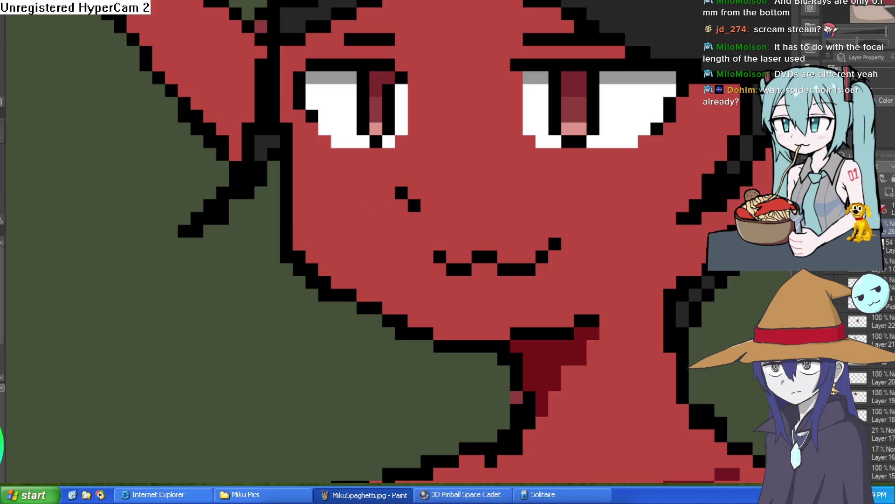
{"action": "left_click", "coordinate": [414, 192]}
{"action": "left_click", "coordinate": [402, 179]}
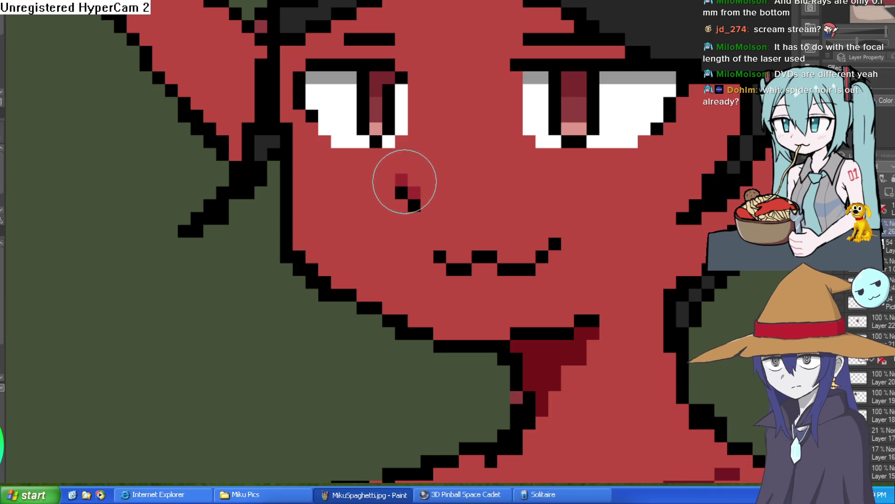
{"action": "key", "text": "ctrl+z"}
{"action": "left_click", "coordinate": [396, 186]}
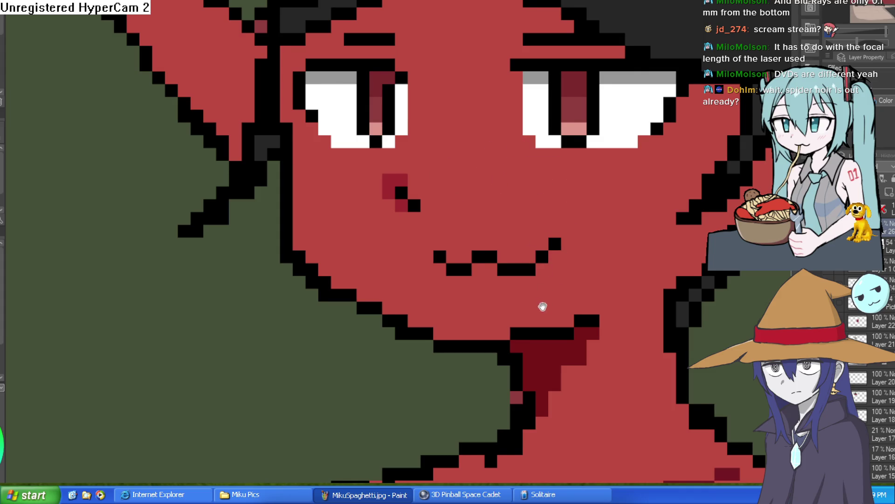
Shade the inside of one pointed ear dark red
{"action": "left_click_drag", "start_coordinate": [489, 292], "coordinate": [429, 254]}
{"action": "scroll", "coordinate": [539, 216], "scroll_direction": "down", "scroll_amount": 5}
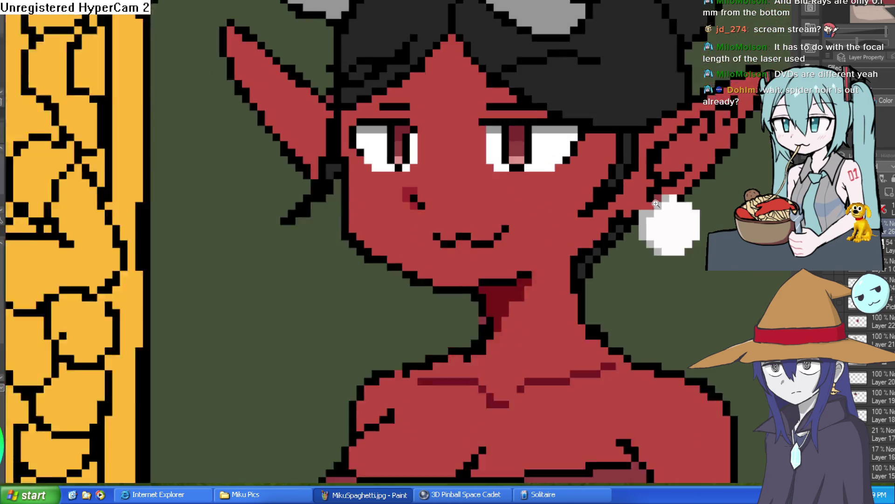
{"action": "scroll", "coordinate": [580, 205], "scroll_direction": "up", "scroll_amount": 3}
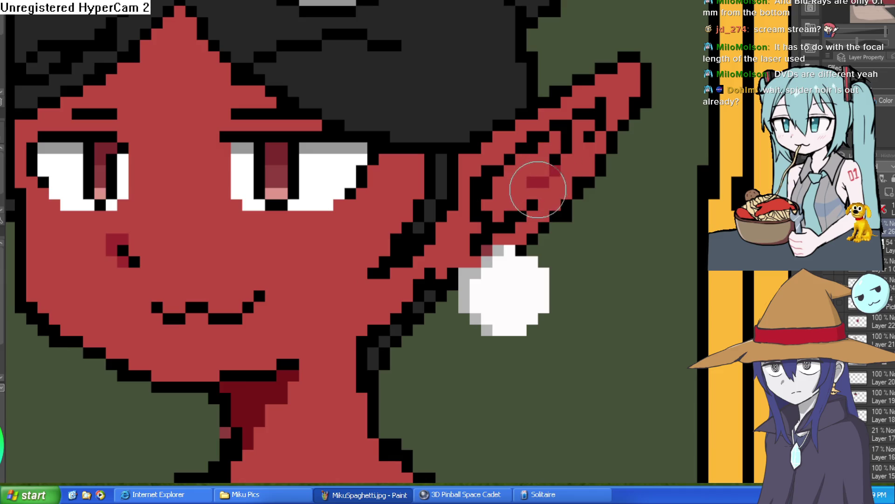
{"action": "mouse_move", "coordinate": [562, 167]}
{"action": "left_mouse_down"}
{"action": "mouse_move", "coordinate": [581, 146]}
{"action": "mouse_move", "coordinate": [578, 122]}
{"action": "left_mouse_up"}
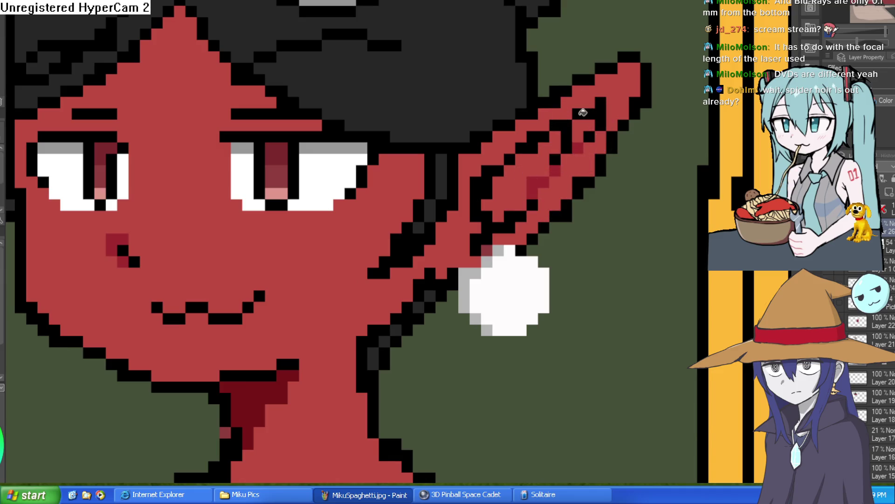
{"action": "scroll", "coordinate": [567, 212], "scroll_direction": "down", "scroll_amount": 5}
{"action": "key", "text": "asciicircum"}
{"action": "key", "text": "asciicircum"}
{"action": "key", "text": "asciicircum"}
{"action": "scroll", "coordinate": [544, 192], "scroll_direction": "up", "scroll_amount": 3}
{"action": "key", "text": "minus"}
{"action": "left_click", "coordinate": [422, 164]}
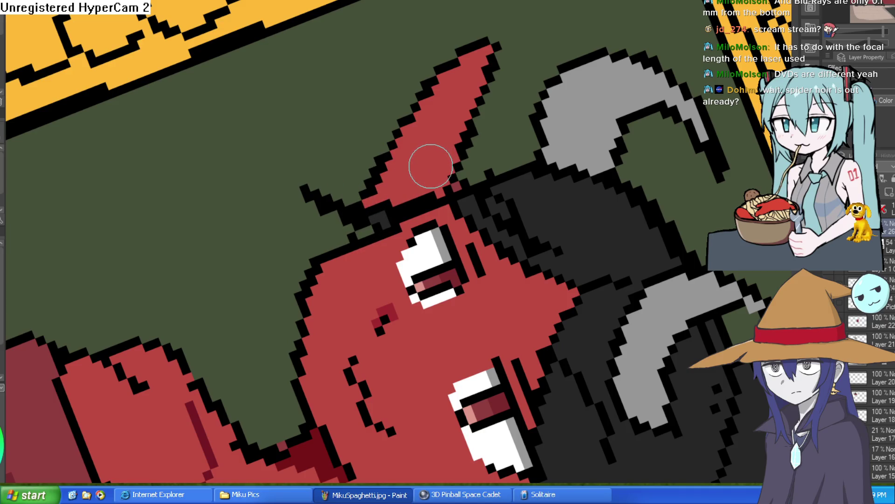
Fill the other ear's interior with sampled dark red and brush extra shading along it
{"action": "key", "text": "i"}
{"action": "left_click", "coordinate": [435, 162]}
{"action": "key", "text": "g"}
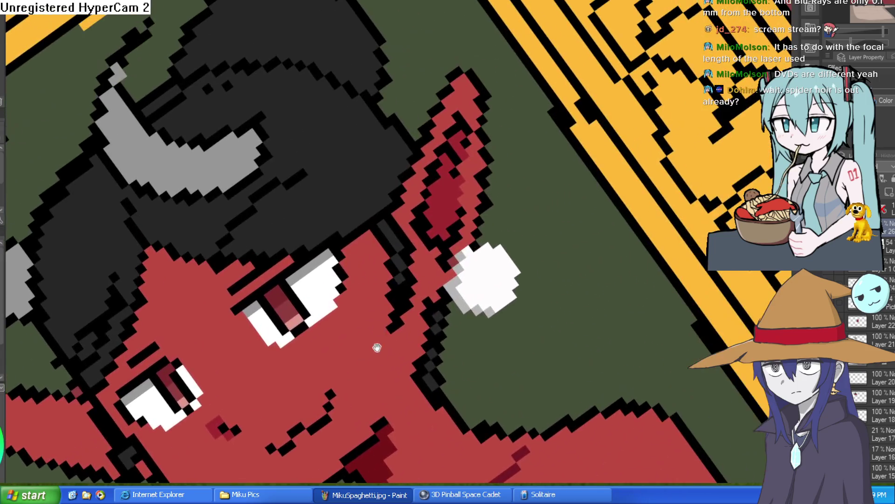
{"action": "left_click", "coordinate": [452, 193]}
{"action": "mouse_move", "coordinate": [452, 192]}
{"action": "left_mouse_down"}
{"action": "mouse_move", "coordinate": [524, 306]}
{"action": "mouse_move", "coordinate": [592, 336]}
{"action": "left_mouse_up"}
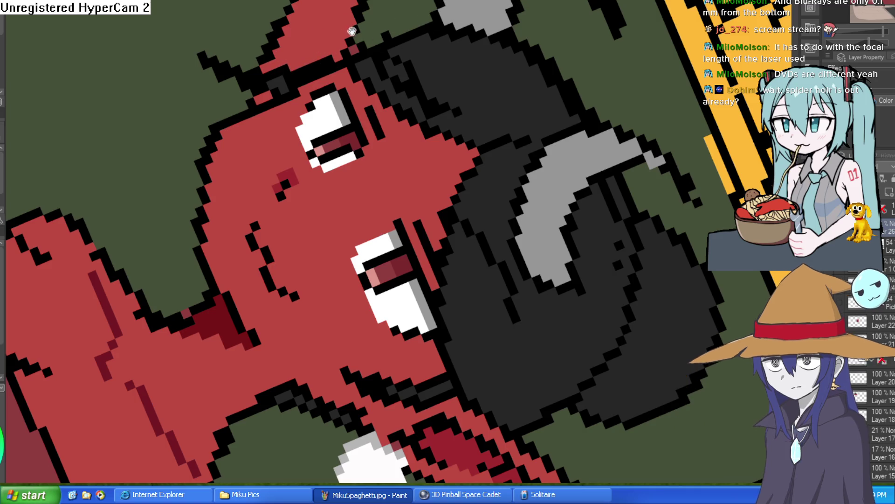
{"action": "left_click_drag", "start_coordinate": [360, 42], "coordinate": [364, 114]}
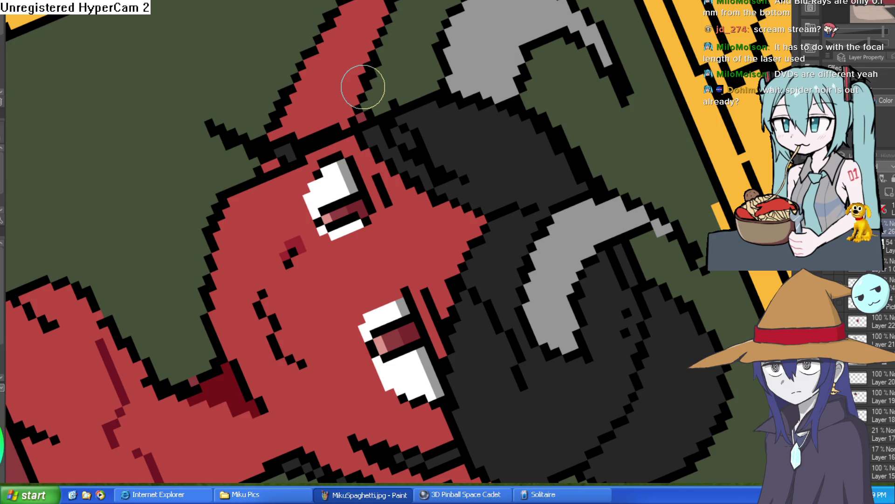
{"action": "mouse_move", "coordinate": [329, 115]}
{"action": "left_mouse_down"}
{"action": "mouse_move", "coordinate": [358, 18]}
{"action": "mouse_move", "coordinate": [327, 115]}
{"action": "mouse_move", "coordinate": [330, 108]}
{"action": "mouse_move", "coordinate": [300, 140]}
{"action": "mouse_move", "coordinate": [316, 107]}
{"action": "mouse_move", "coordinate": [347, 89]}
{"action": "mouse_move", "coordinate": [368, 23]}
{"action": "mouse_move", "coordinate": [356, 23]}
{"action": "mouse_move", "coordinate": [337, 71]}
{"action": "mouse_move", "coordinate": [357, 42]}
{"action": "mouse_move", "coordinate": [373, 46]}
{"action": "mouse_move", "coordinate": [354, 24]}
{"action": "left_mouse_up"}
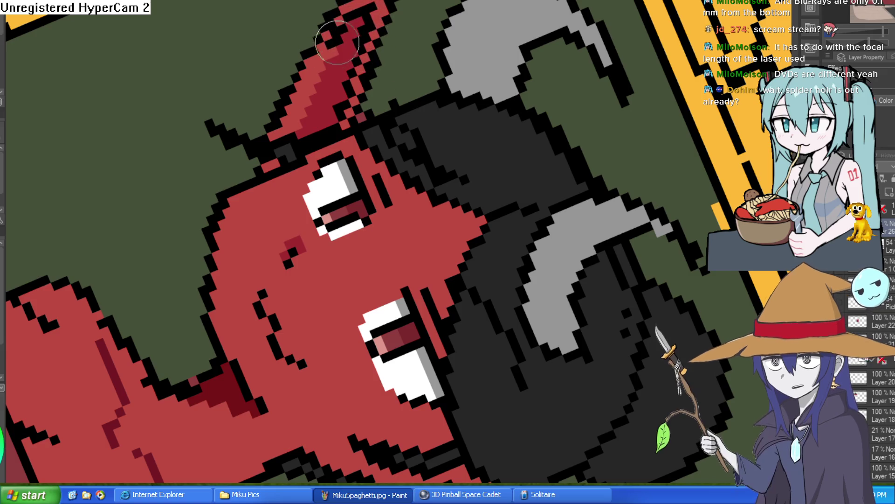
{"action": "scroll", "coordinate": [403, 49], "scroll_direction": "down", "scroll_amount": 2}
{"action": "key", "text": "minus"}
{"action": "key", "text": "minus"}
{"action": "key", "text": "minus"}
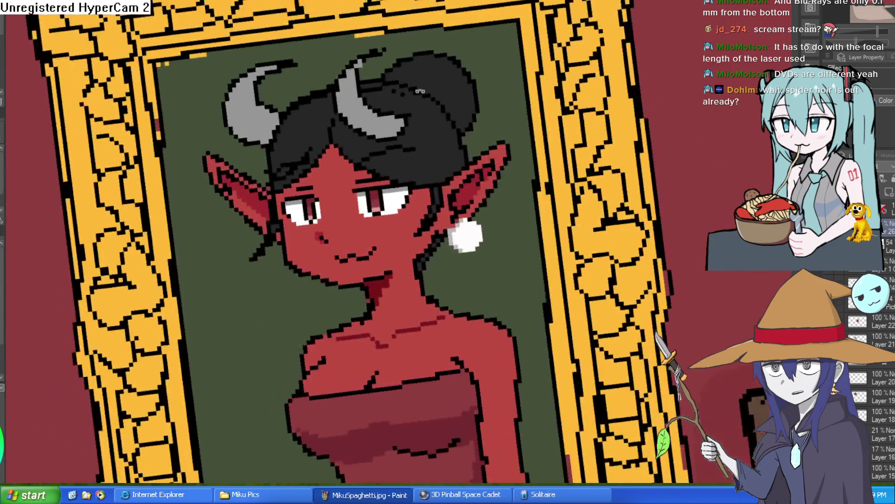
Cover a black notch and stray black hair pixels near the ear with dark grey
{"action": "scroll", "coordinate": [451, 93], "scroll_direction": "up", "scroll_amount": 2}
{"action": "left_click_drag", "start_coordinate": [450, 94], "coordinate": [446, 123]}
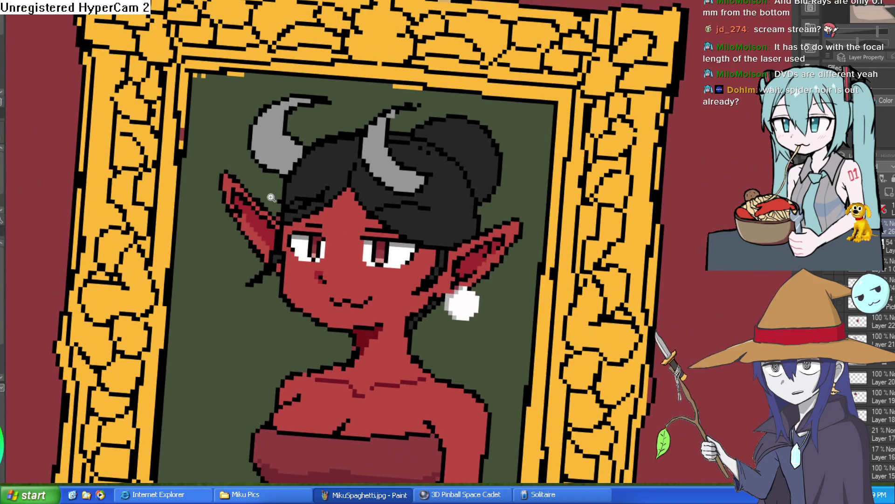
{"action": "left_click", "coordinate": [271, 198]}
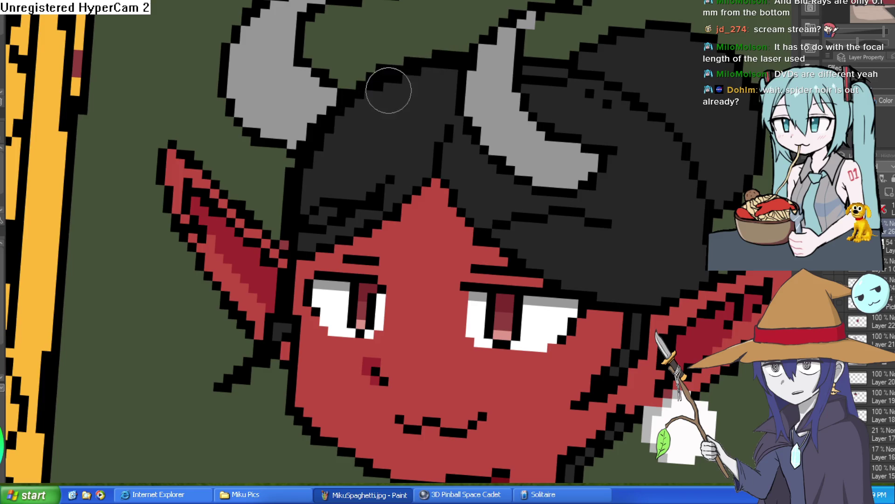
{"action": "left_click", "coordinate": [455, 66]}
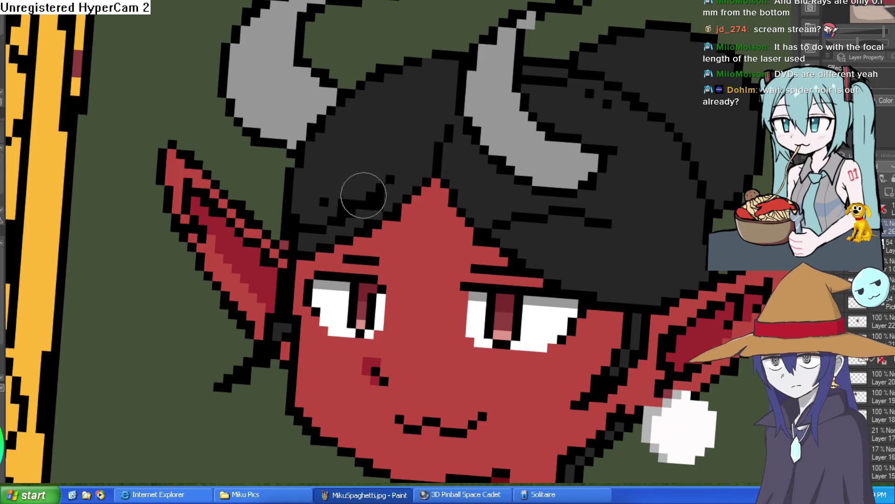
{"action": "mouse_move", "coordinate": [321, 226]}
{"action": "left_mouse_down"}
{"action": "mouse_move", "coordinate": [296, 225]}
{"action": "mouse_move", "coordinate": [300, 234]}
{"action": "left_mouse_up"}
{"action": "left_click_drag", "start_coordinate": [349, 194], "coordinate": [344, 206]}
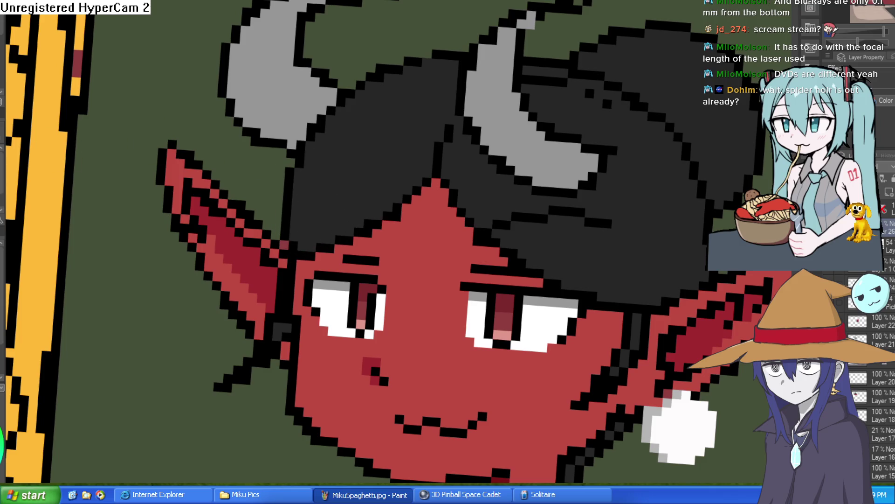
Draw trial black crease strokes down the demon's forehead
{"action": "mouse_move", "coordinate": [426, 196]}
{"action": "left_mouse_down"}
{"action": "mouse_move", "coordinate": [416, 250]}
{"action": "mouse_move", "coordinate": [427, 322]}
{"action": "left_mouse_up"}
{"action": "mouse_move", "coordinate": [440, 268]}
{"action": "left_mouse_down"}
{"action": "mouse_move", "coordinate": [453, 178]}
{"action": "mouse_move", "coordinate": [457, 194]}
{"action": "mouse_move", "coordinate": [438, 183]}
{"action": "mouse_move", "coordinate": [421, 314]}
{"action": "mouse_move", "coordinate": [437, 187]}
{"action": "left_mouse_up"}
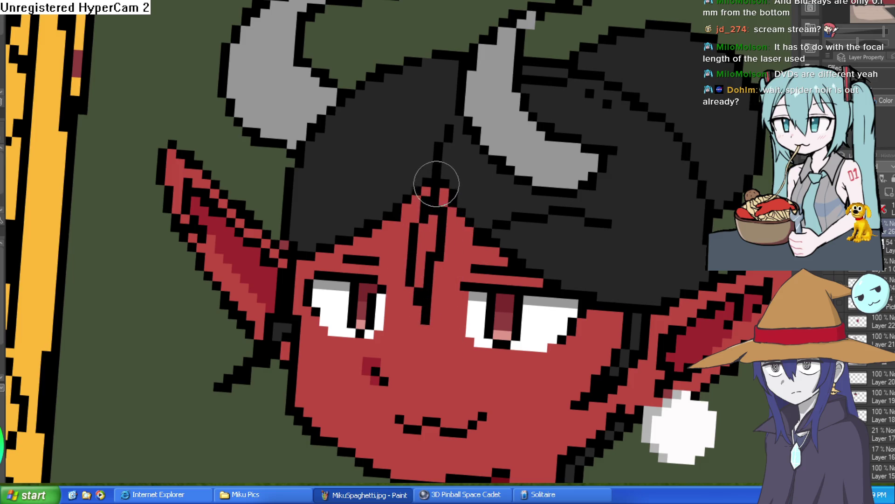
{"action": "scroll", "coordinate": [508, 171], "scroll_direction": "down", "scroll_amount": 5}
{"action": "scroll", "coordinate": [538, 181], "scroll_direction": "up", "scroll_amount": 5}
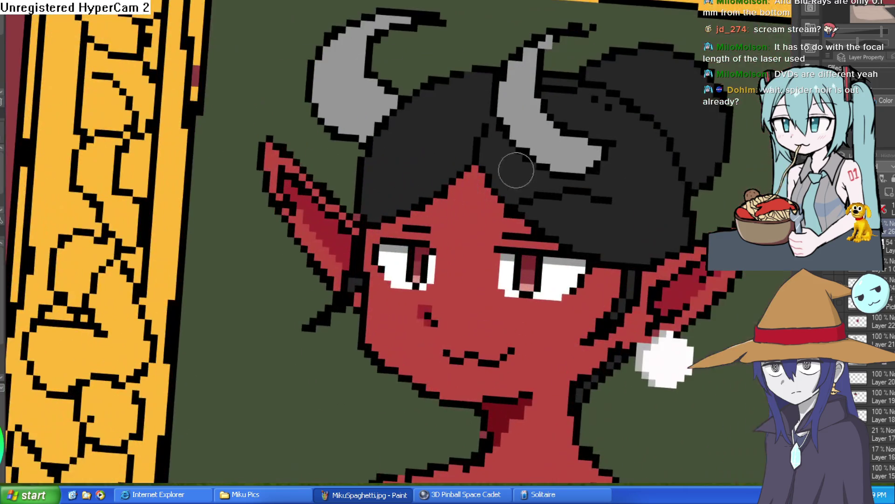
{"action": "mouse_move", "coordinate": [474, 176]}
{"action": "left_mouse_down"}
{"action": "mouse_move", "coordinate": [463, 294]}
{"action": "mouse_move", "coordinate": [477, 220]}
{"action": "left_mouse_up"}
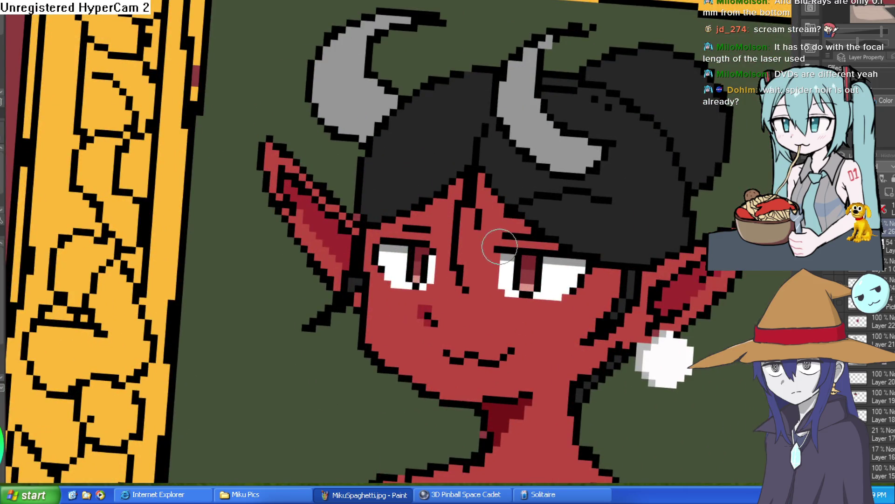
{"action": "scroll", "coordinate": [513, 201], "scroll_direction": "down", "scroll_amount": 5}
{"action": "scroll", "coordinate": [632, 194], "scroll_direction": "up", "scroll_amount": 5}
Replace the forehead creases with one longer line curving down to the brow
{"action": "key", "text": "ctrl+z"}
{"action": "key", "text": "ctrl+z"}
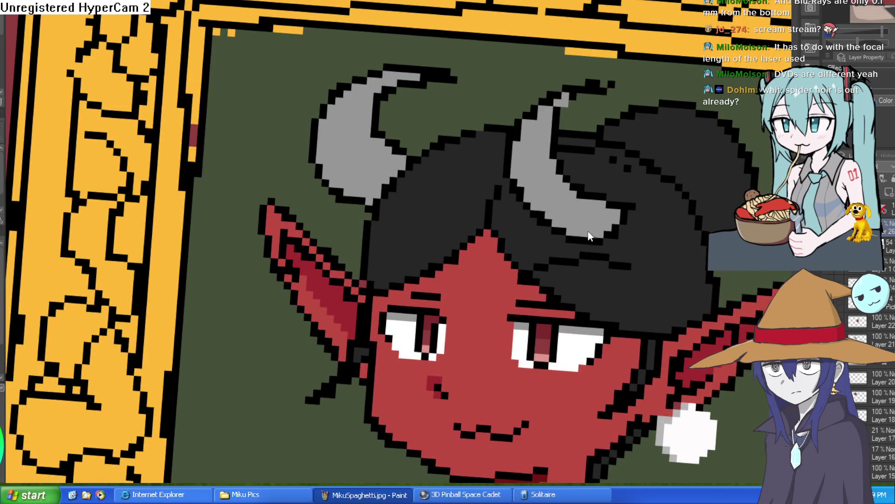
{"action": "left_click_drag", "start_coordinate": [544, 265], "coordinate": [513, 207]}
{"action": "left_click_drag", "start_coordinate": [459, 182], "coordinate": [457, 212]}
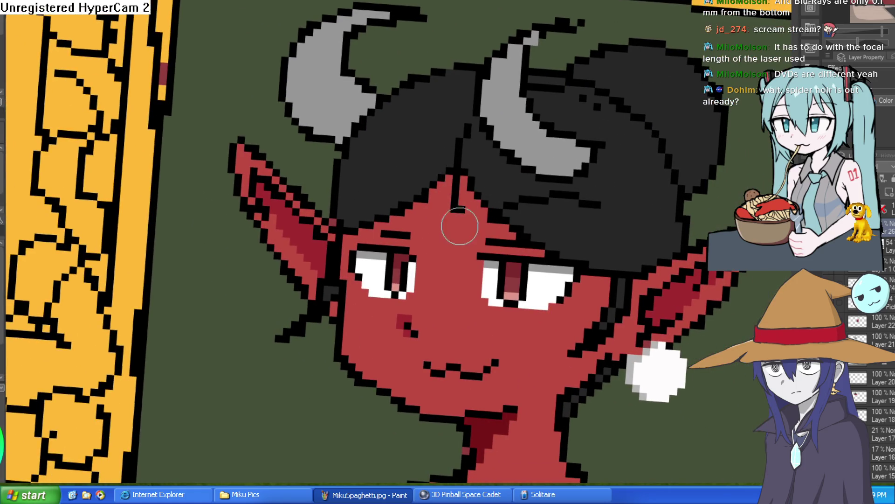
{"action": "key", "text": "ctrl+z"}
{"action": "mouse_move", "coordinate": [459, 179]}
{"action": "left_mouse_down"}
{"action": "mouse_move", "coordinate": [508, 230]}
{"action": "mouse_move", "coordinate": [600, 220]}
{"action": "left_mouse_up"}
{"action": "scroll", "coordinate": [562, 208], "scroll_direction": "down", "scroll_amount": 5}
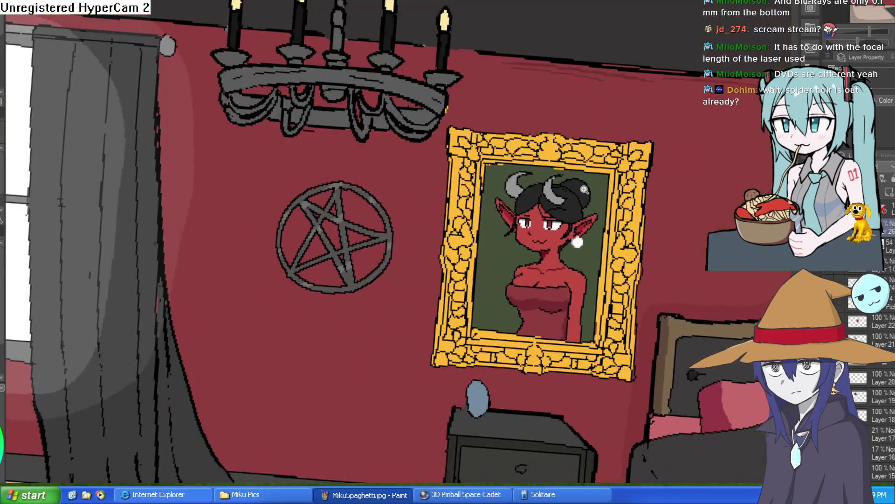
Pick black from the canvas and draw a dark strand line in the hair
{"action": "scroll", "coordinate": [559, 208], "scroll_direction": "up", "scroll_amount": 4}
{"action": "left_click", "coordinate": [524, 219], "text": "alt"}
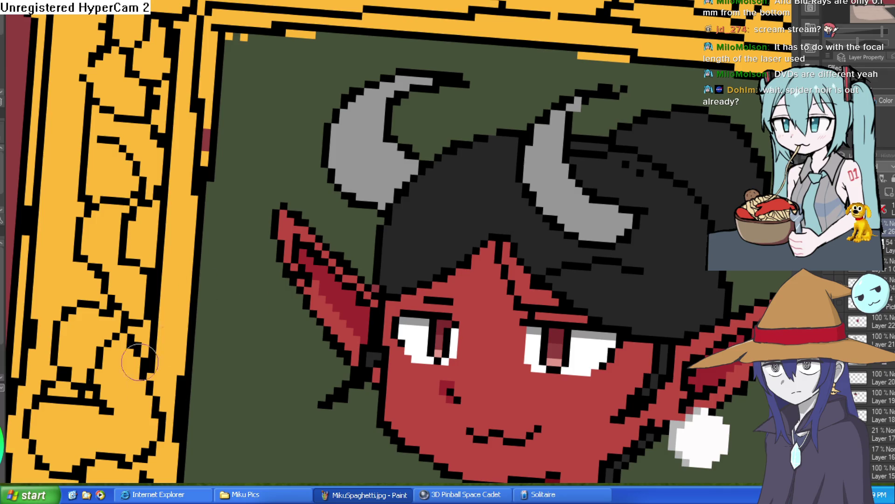
{"action": "left_click_drag", "start_coordinate": [498, 233], "coordinate": [496, 174]}
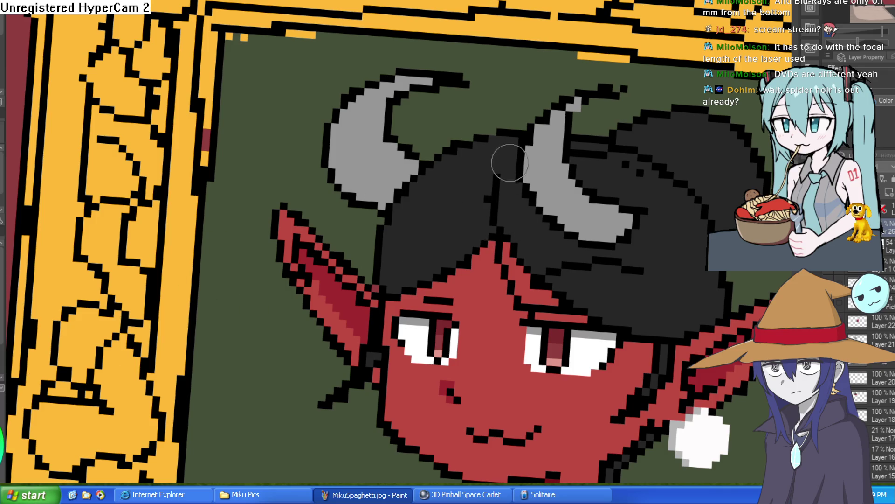
Add a black pixel below each of the demon girl's eyes
{"action": "scroll", "coordinate": [677, 251], "scroll_direction": "down", "scroll_amount": 5}
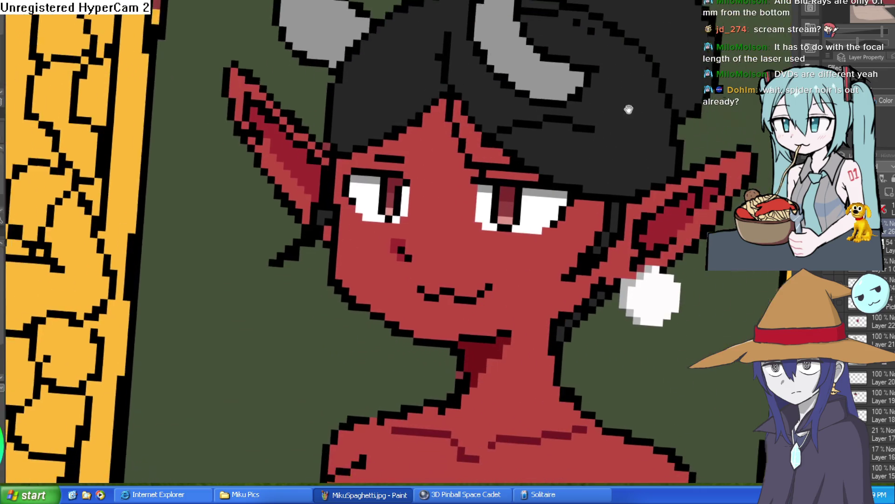
{"action": "scroll", "coordinate": [653, 178], "scroll_direction": "up", "scroll_amount": 5}
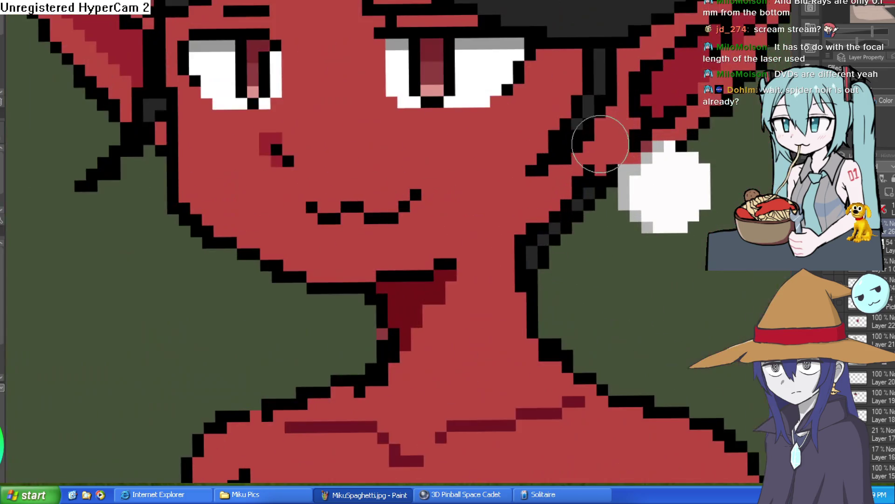
{"action": "scroll", "coordinate": [617, 140], "scroll_direction": "down", "scroll_amount": 5}
{"action": "left_click_drag", "start_coordinate": [686, 261], "coordinate": [643, 195]}
{"action": "scroll", "coordinate": [642, 195], "scroll_direction": "up", "scroll_amount": 5}
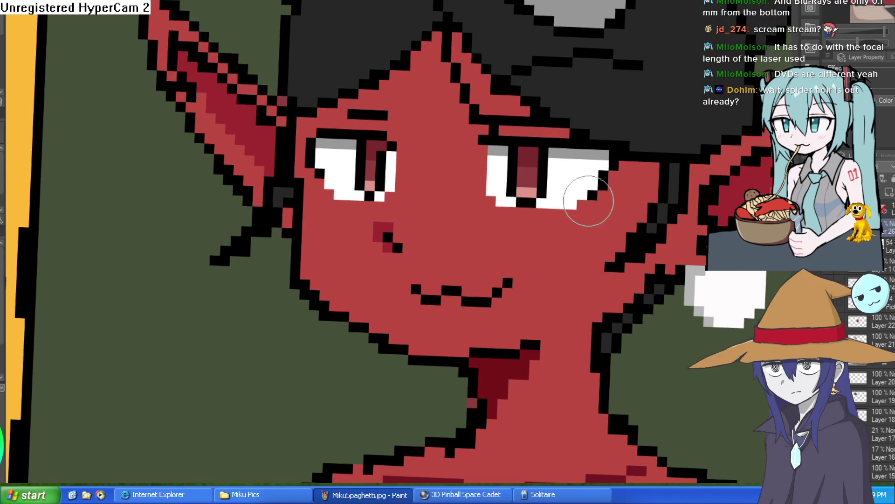
{"action": "left_click", "coordinate": [561, 214]}
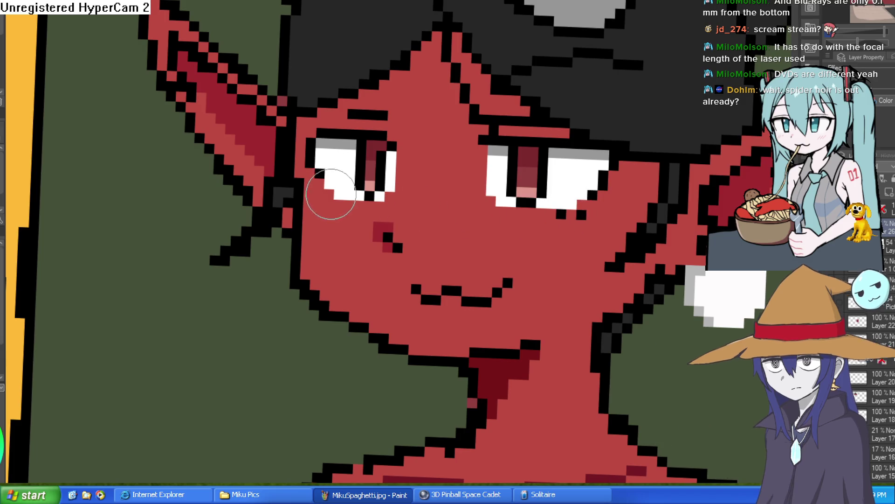
{"action": "left_click", "coordinate": [339, 204]}
{"action": "scroll", "coordinate": [706, 173], "scroll_direction": "down", "scroll_amount": 5}
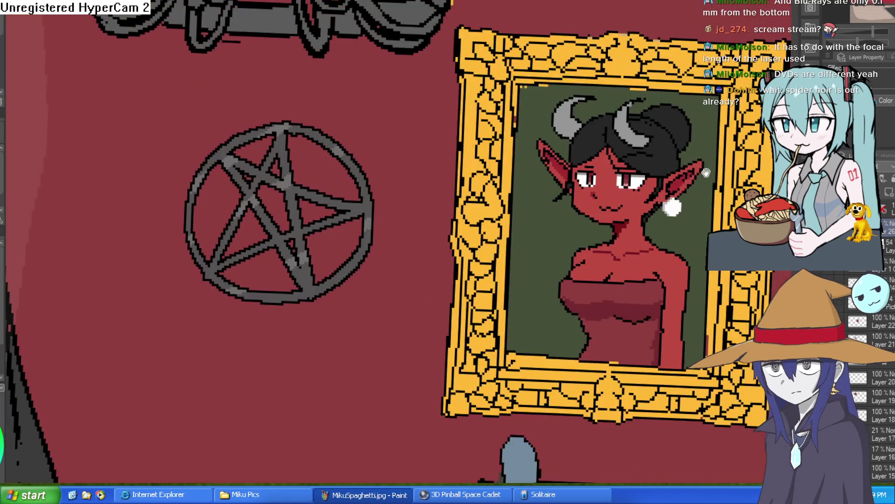
{"action": "left_click_drag", "start_coordinate": [692, 180], "coordinate": [648, 162]}
{"action": "scroll", "coordinate": [629, 158], "scroll_direction": "up", "scroll_amount": 5}
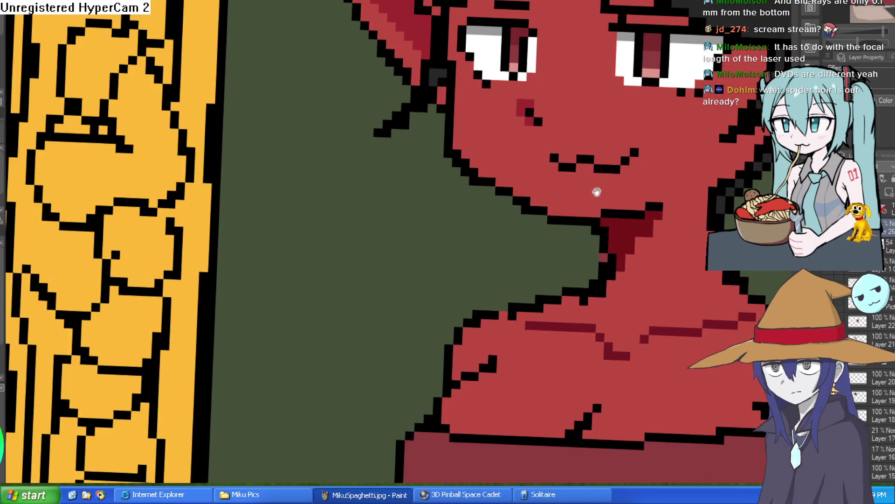
{"action": "scroll", "coordinate": [628, 158], "scroll_direction": "down", "scroll_amount": 5}
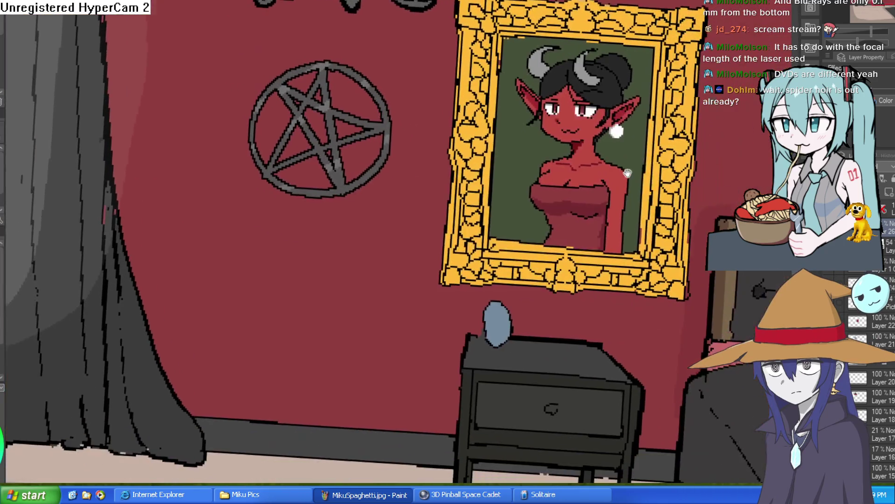
{"action": "scroll", "coordinate": [646, 176], "scroll_direction": "down", "scroll_amount": 1}
{"action": "mouse_move", "coordinate": [646, 175]}
{"action": "left_mouse_down"}
{"action": "mouse_move", "coordinate": [607, 196]}
{"action": "mouse_move", "coordinate": [614, 211]}
{"action": "left_mouse_up"}
{"action": "scroll", "coordinate": [615, 211], "scroll_direction": "up", "scroll_amount": 2}
{"action": "scroll", "coordinate": [633, 160], "scroll_direction": "down", "scroll_amount": 3}
{"action": "scroll", "coordinate": [655, 161], "scroll_direction": "up", "scroll_amount": 2}
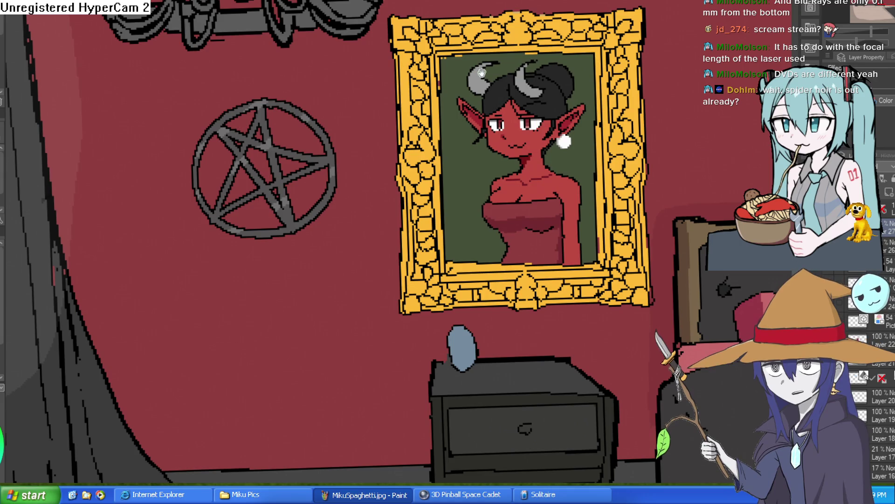
{"action": "scroll", "coordinate": [451, 62], "scroll_direction": "up", "scroll_amount": 2}
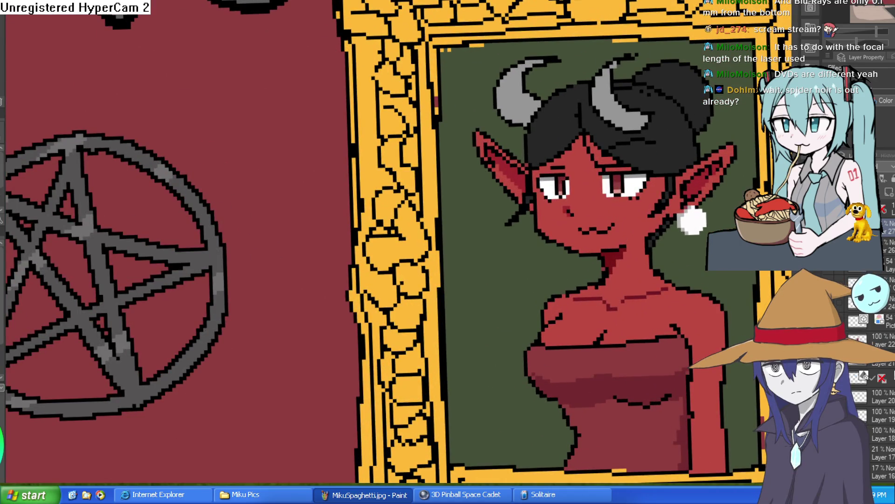
{"action": "left_click", "coordinate": [525, 265]}
Rule straight lines along the frame's inner left, right and top edges, replacing a freehand stroke
{"action": "left_click_drag", "start_coordinate": [525, 265], "coordinate": [476, 220]}
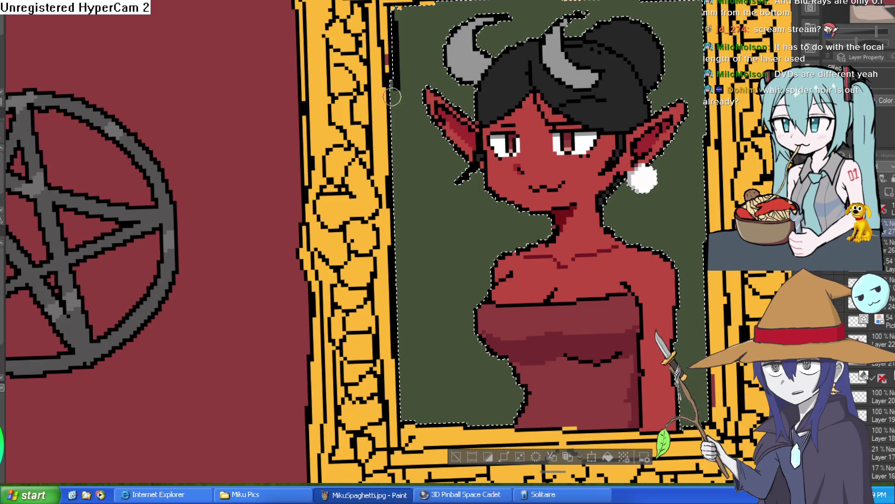
{"action": "mouse_move", "coordinate": [397, 140]}
{"action": "left_mouse_down"}
{"action": "mouse_move", "coordinate": [404, 378]}
{"action": "mouse_move", "coordinate": [415, 436]}
{"action": "mouse_move", "coordinate": [416, 427]}
{"action": "left_mouse_up"}
{"action": "key", "text": "ctrl+z"}
{"action": "mouse_move", "coordinate": [390, 149]}
{"action": "left_mouse_down"}
{"action": "mouse_move", "coordinate": [396, 439]}
{"action": "mouse_move", "coordinate": [385, 326]}
{"action": "mouse_move", "coordinate": [369, 298]}
{"action": "left_mouse_up"}
{"action": "mouse_move", "coordinate": [371, 297]}
{"action": "left_mouse_down"}
{"action": "mouse_move", "coordinate": [672, 299]}
{"action": "mouse_move", "coordinate": [497, 348]}
{"action": "left_mouse_up"}
{"action": "left_click_drag", "start_coordinate": [499, 289], "coordinate": [488, 409]}
{"action": "mouse_move", "coordinate": [474, 2]}
{"action": "left_mouse_down"}
{"action": "mouse_move", "coordinate": [525, 121]}
{"action": "mouse_move", "coordinate": [228, 111]}
{"action": "left_mouse_up"}
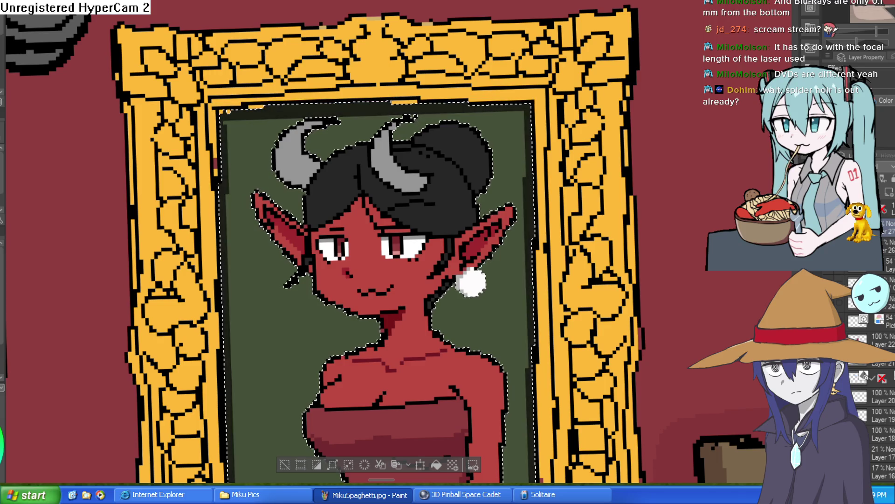
{"action": "scroll", "coordinate": [602, 326], "scroll_direction": "down", "scroll_amount": 1}
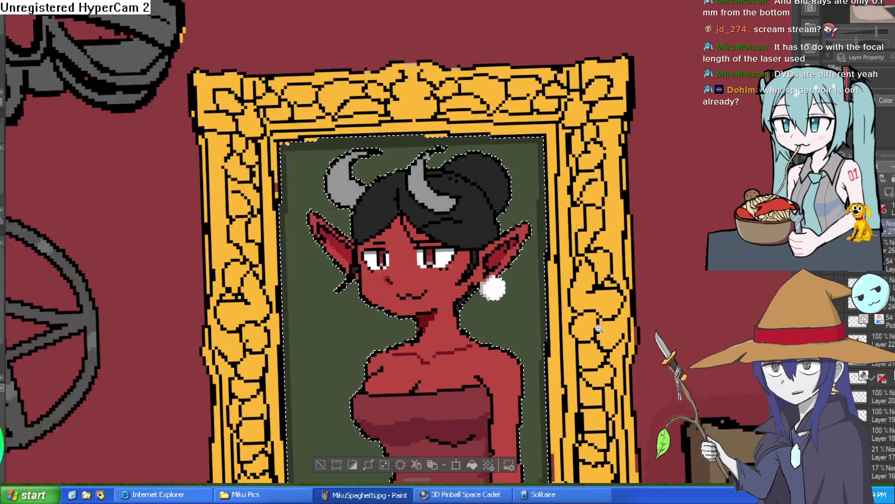
Tilt the canvas about 20° and paint a dark shadow strip along the frame's inner edge
{"action": "scroll", "coordinate": [601, 327], "scroll_direction": "down", "scroll_amount": 2}
{"action": "scroll", "coordinate": [439, 337], "scroll_direction": "down", "scroll_amount": 1}
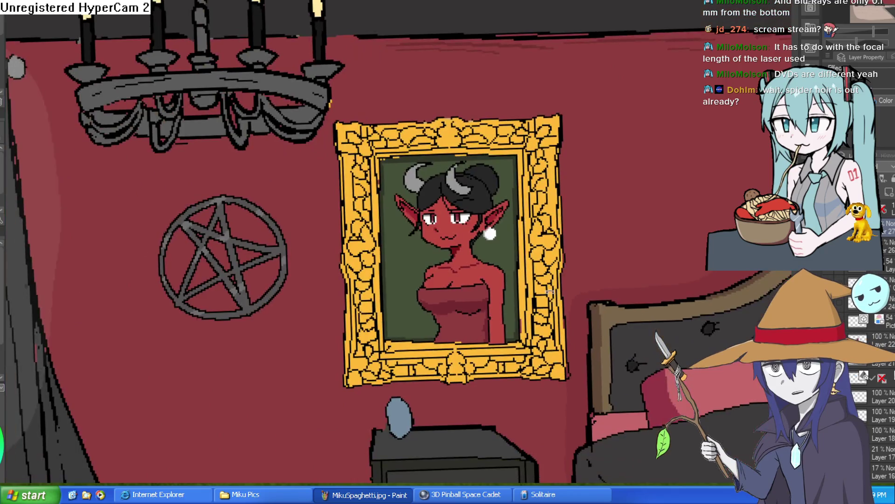
{"action": "left_click_drag", "start_coordinate": [547, 291], "coordinate": [411, 176]}
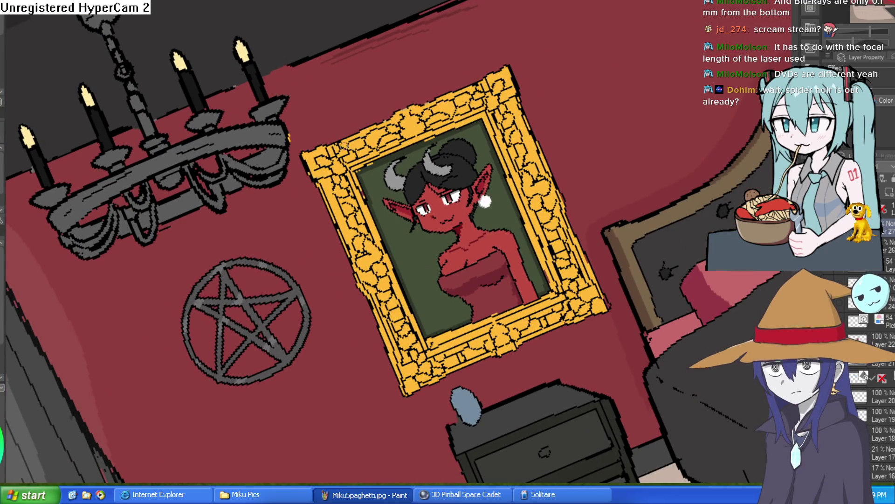
{"action": "scroll", "coordinate": [501, 208], "scroll_direction": "up", "scroll_amount": 3}
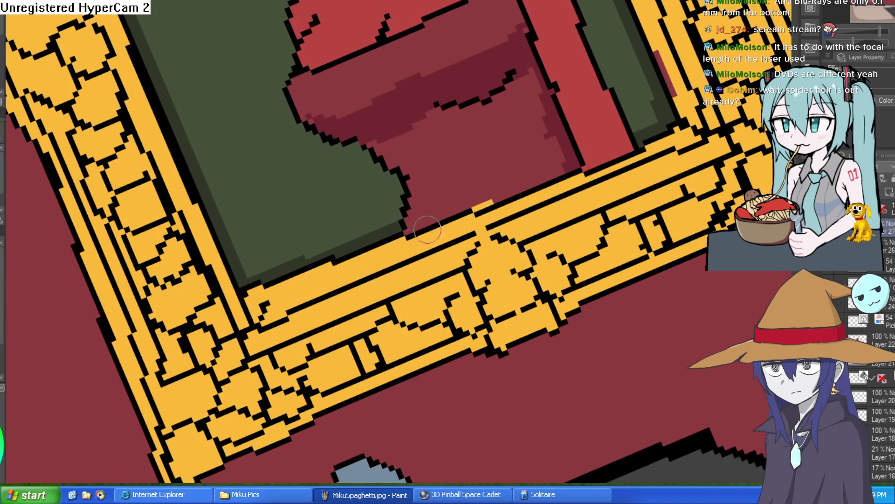
{"action": "left_click_drag", "start_coordinate": [409, 230], "coordinate": [650, 144]}
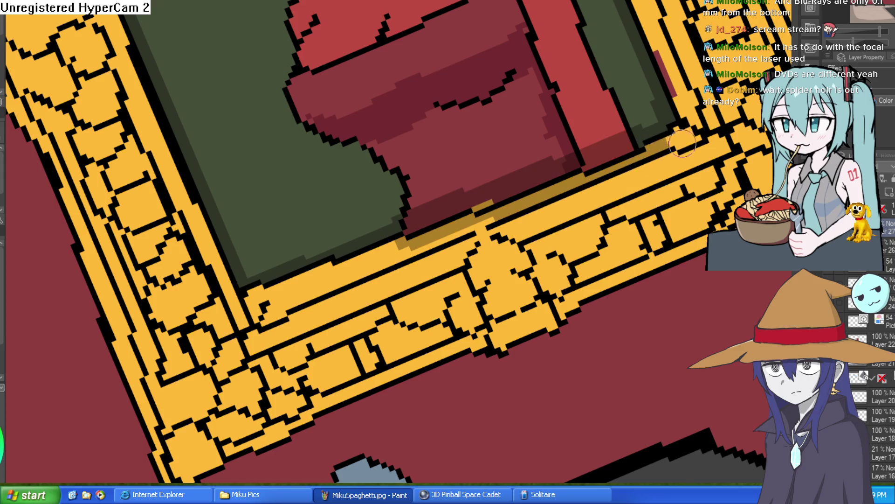
{"action": "key", "text": "ctrl+z"}
{"action": "left_click_drag", "start_coordinate": [407, 234], "coordinate": [686, 123]}
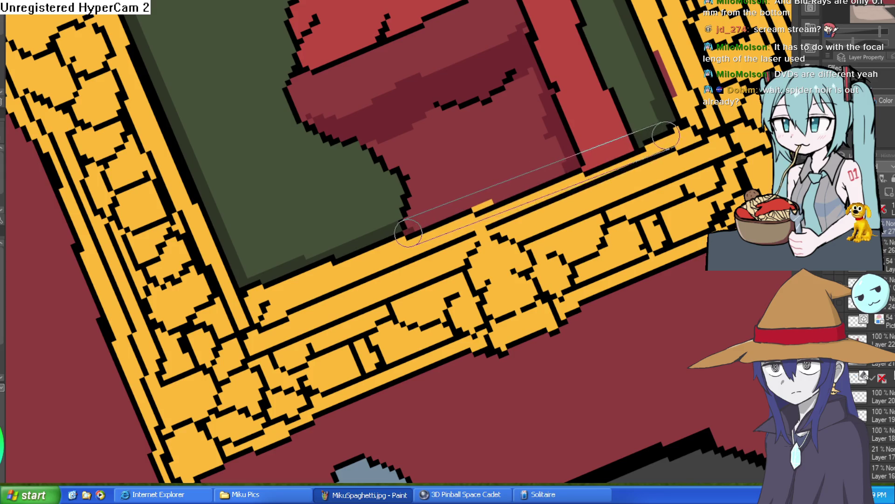
{"action": "key", "text": "ctrl+z"}
{"action": "left_click_drag", "start_coordinate": [643, 150], "coordinate": [394, 245]}
Erase part of the dark strip back to the frame's yellow
{"action": "scroll", "coordinate": [504, 226], "scroll_direction": "down", "scroll_amount": 3}
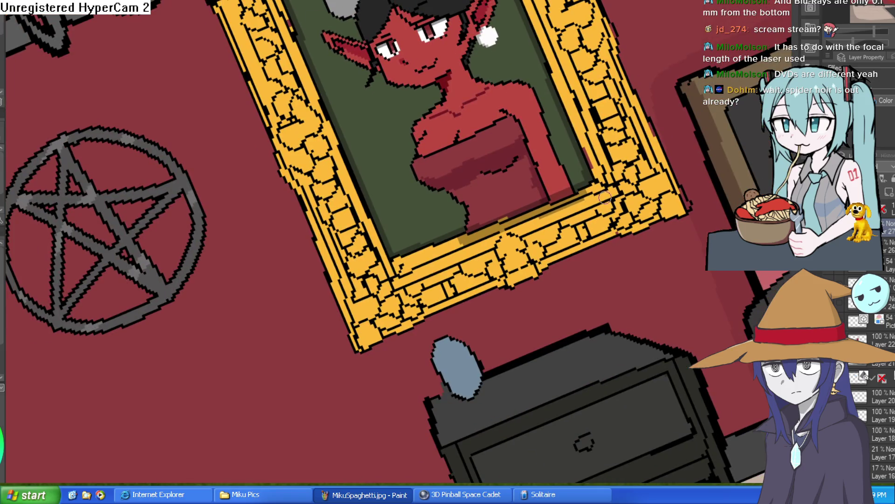
{"action": "scroll", "coordinate": [605, 198], "scroll_direction": "up", "scroll_amount": 3}
{"action": "mouse_move", "coordinate": [592, 187]}
{"action": "left_mouse_down"}
{"action": "mouse_move", "coordinate": [518, 210]}
{"action": "mouse_move", "coordinate": [494, 224]}
{"action": "mouse_move", "coordinate": [527, 210]}
{"action": "mouse_move", "coordinate": [426, 257]}
{"action": "mouse_move", "coordinate": [326, 286]}
{"action": "mouse_move", "coordinate": [289, 280]}
{"action": "mouse_move", "coordinate": [430, 250]}
{"action": "left_mouse_up"}
{"action": "scroll", "coordinate": [494, 225], "scroll_direction": "down", "scroll_amount": 3}
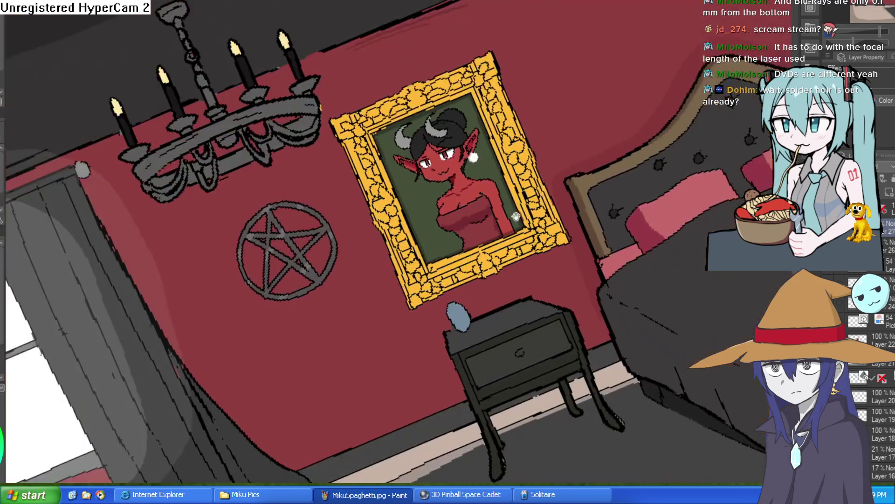
Reset the canvas rotation to upright and zoom to review the whole bedroom
{"action": "key", "text": "ctrl+at"}
{"action": "scroll", "coordinate": [586, 253], "scroll_direction": "up", "scroll_amount": 1}
{"action": "scroll", "coordinate": [594, 237], "scroll_direction": "down", "scroll_amount": 3}
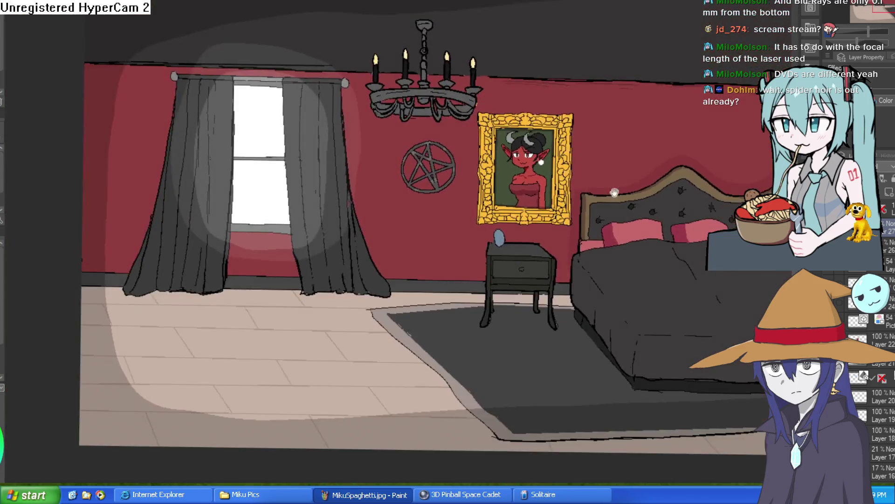
{"action": "scroll", "coordinate": [652, 212], "scroll_direction": "up", "scroll_amount": 3}
{"action": "scroll", "coordinate": [652, 212], "scroll_direction": "down", "scroll_amount": 2}
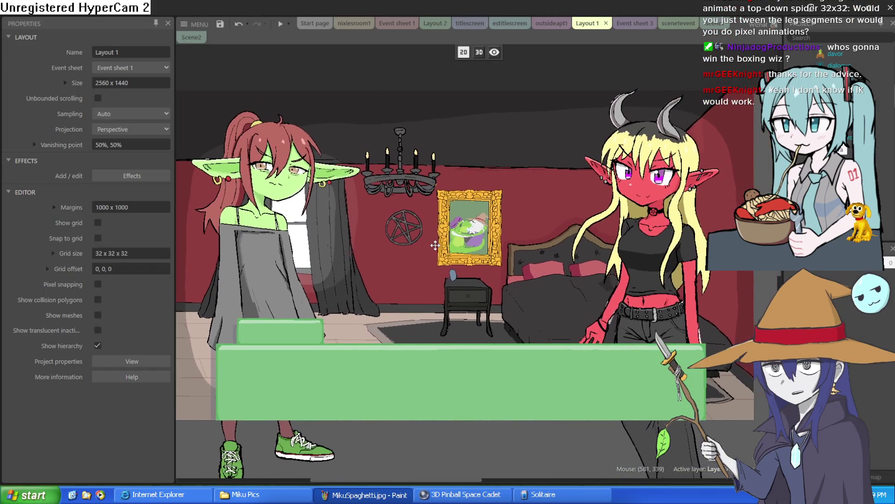
Open Sprite4's bedroom background image in the Animations Editor
{"action": "double_click", "coordinate": [425, 243]}
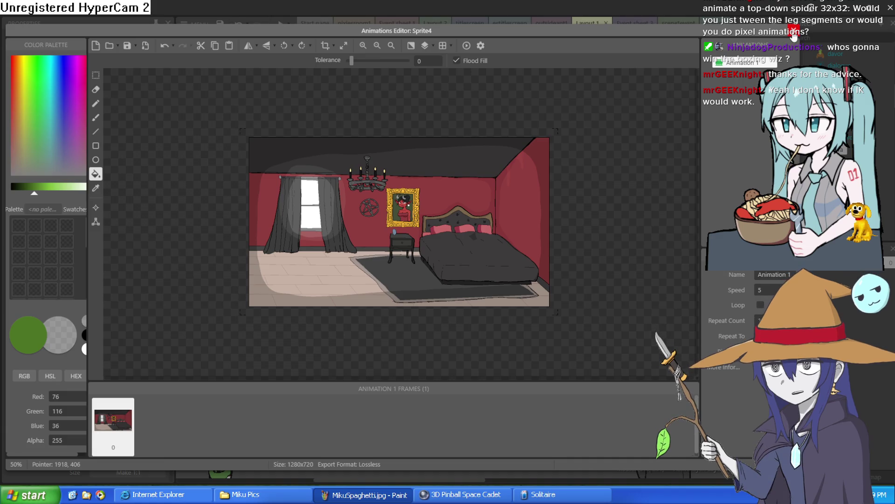
Leave the sprite editor and pan the layout to recentre the goblin and demon
{"action": "left_click", "coordinate": [792, 31]}
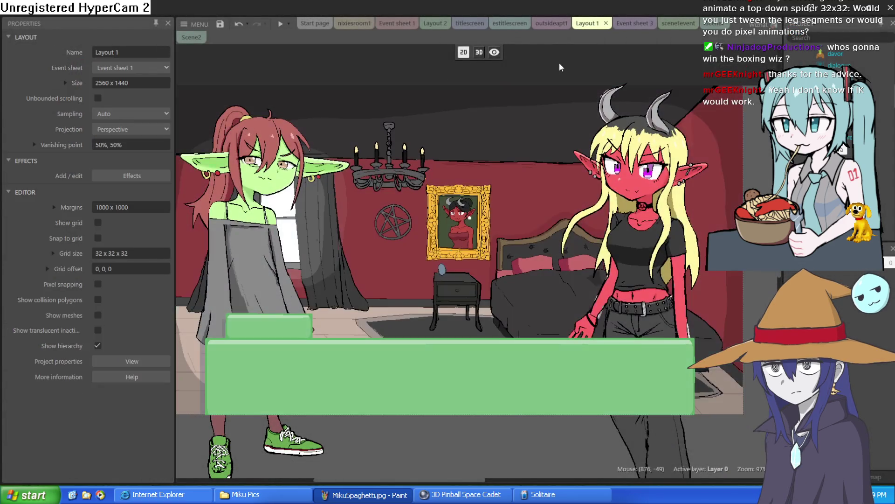
{"action": "left_click_drag", "start_coordinate": [503, 195], "coordinate": [483, 153]}
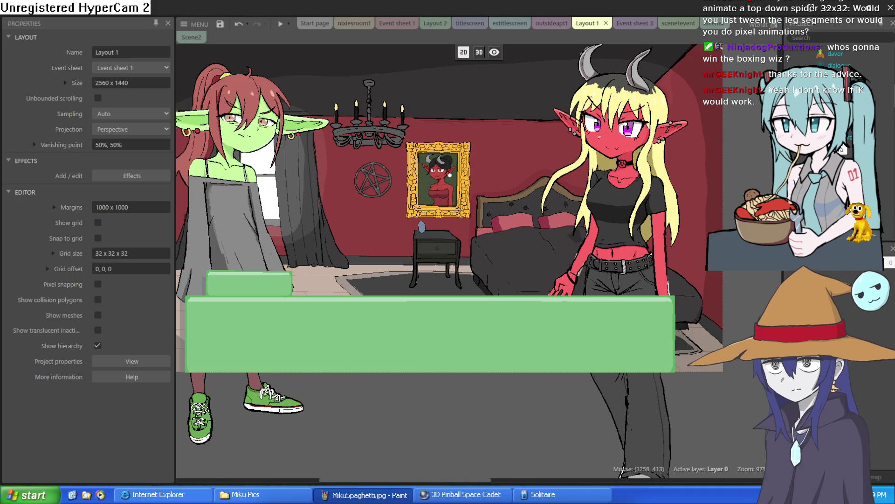
{"action": "mouse_move", "coordinate": [596, 150]}
{"action": "left_mouse_down"}
{"action": "mouse_move", "coordinate": [620, 189]}
{"action": "mouse_move", "coordinate": [643, 168]}
{"action": "mouse_move", "coordinate": [652, 176]}
{"action": "left_mouse_up"}
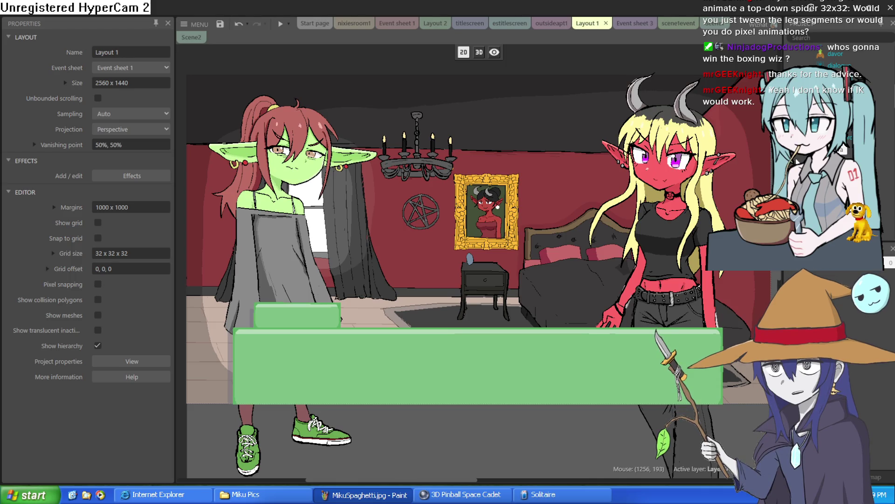
{"action": "left_click_drag", "start_coordinate": [702, 201], "coordinate": [706, 192]}
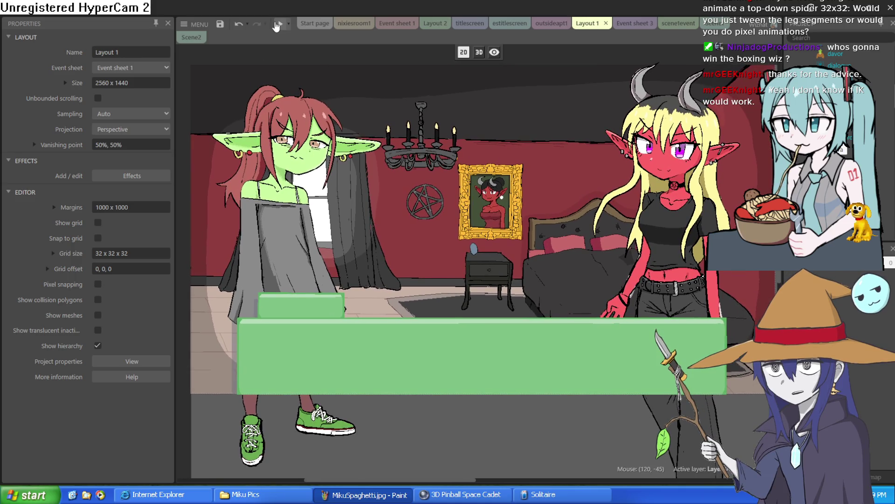
Preview the bedroom scene, close the preview, and switch to Clip Studio Paint
{"action": "left_click", "coordinate": [278, 24]}
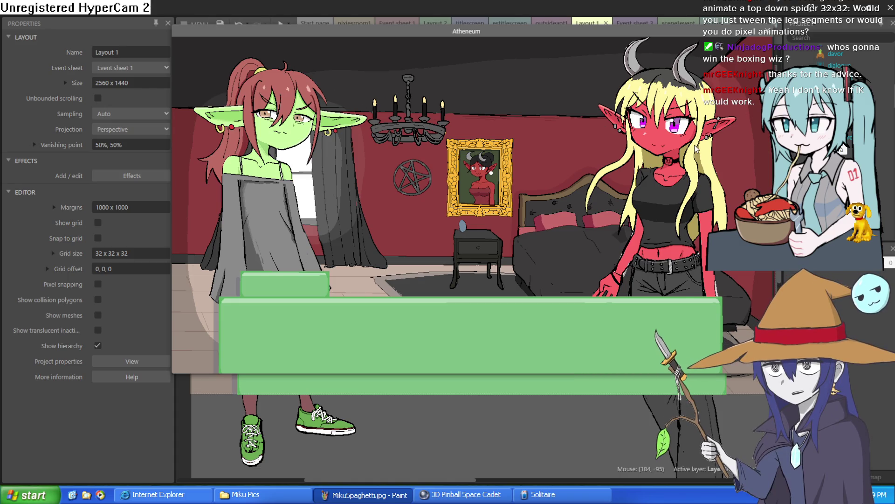
{"action": "left_click", "coordinate": [767, 31]}
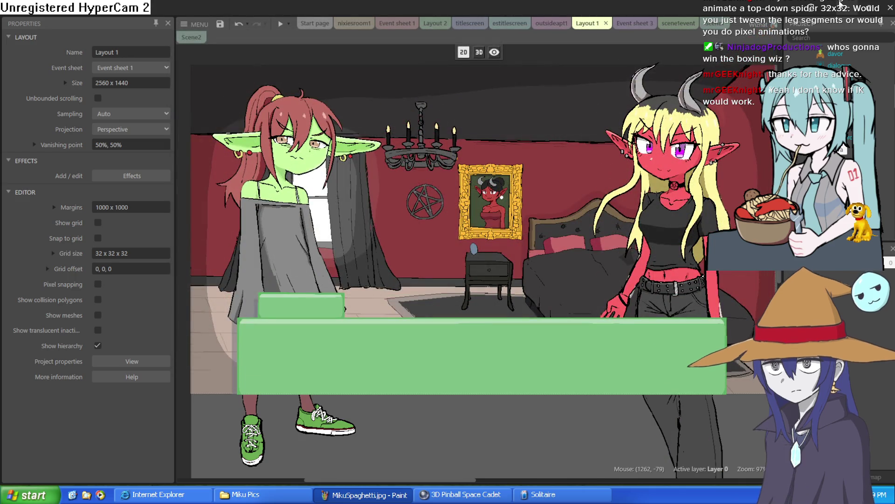
{"action": "key", "text": "alt+Tab"}
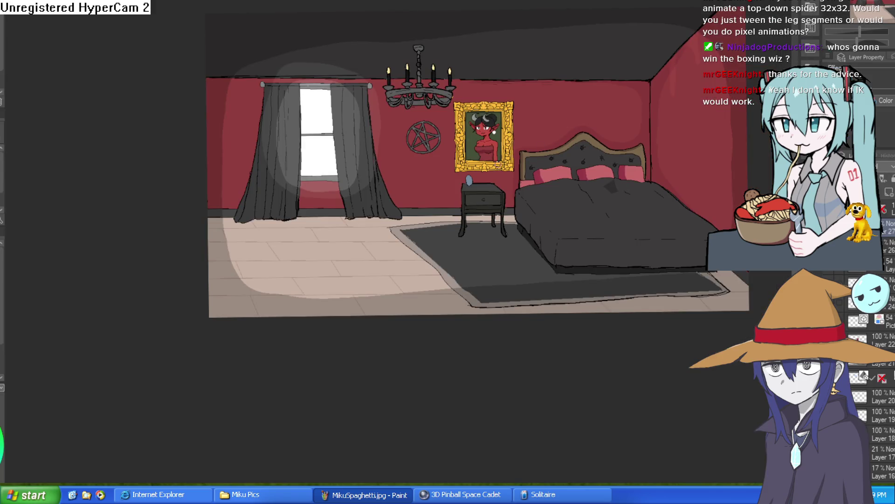
Zoom in on the nightstand and auto-select the small blue oval
{"action": "scroll", "coordinate": [494, 196], "scroll_direction": "up", "scroll_amount": 2}
{"action": "left_click", "coordinate": [485, 213]}
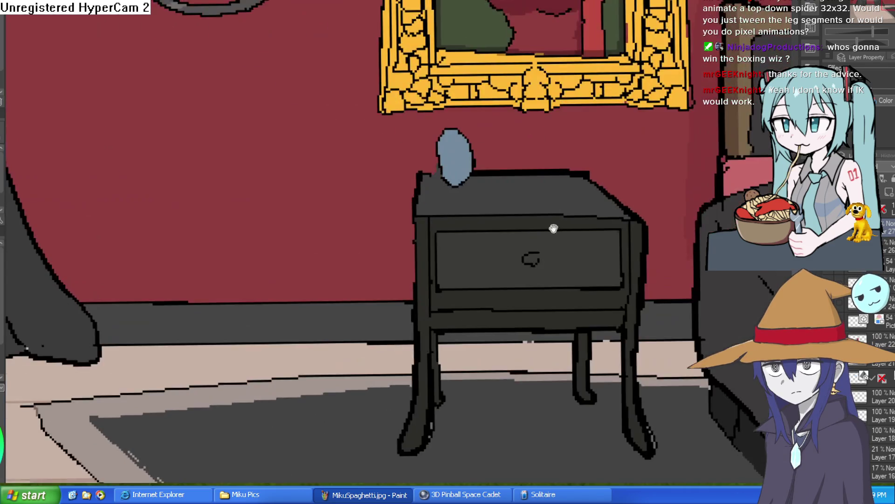
{"action": "left_click", "coordinate": [485, 214]}
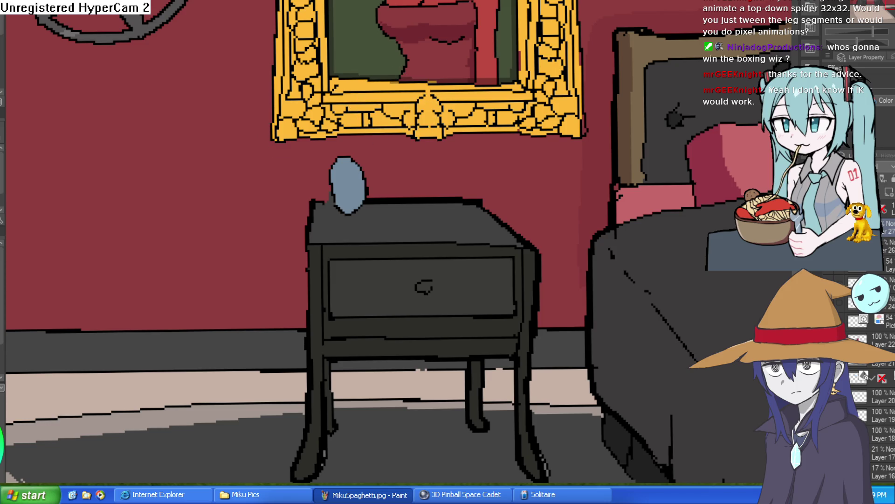
{"action": "left_click", "coordinate": [346, 180]}
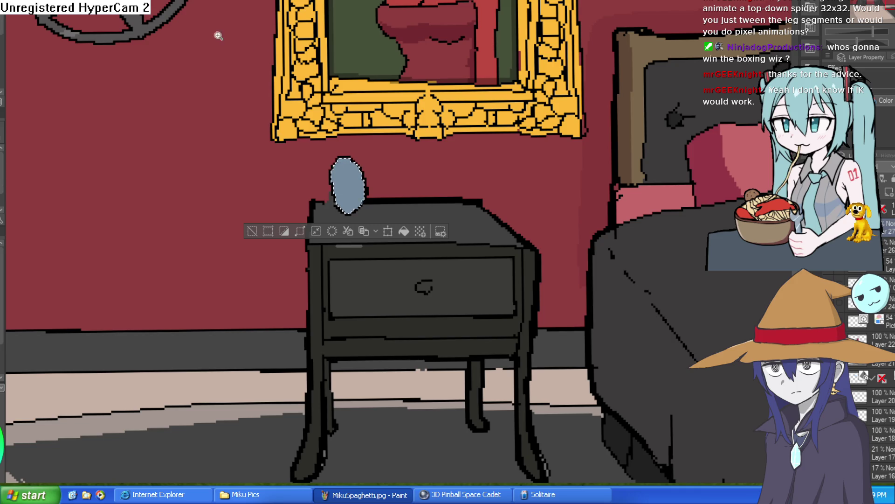
On a new layer, brush an orange frame around the oval to make a mirror, then return to Construct
{"action": "scroll", "coordinate": [356, 167], "scroll_direction": "up", "scroll_amount": 3}
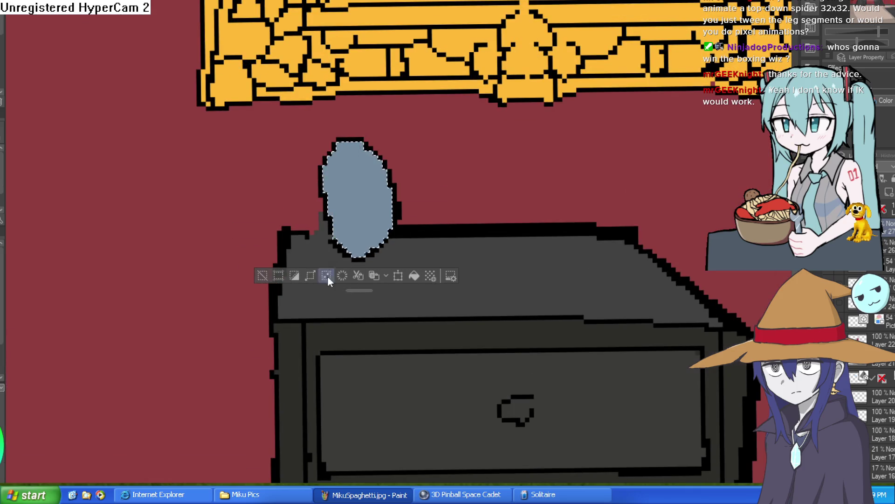
{"action": "left_click", "coordinate": [889, 191]}
{"action": "mouse_move", "coordinate": [329, 205]}
{"action": "left_mouse_down"}
{"action": "mouse_move", "coordinate": [335, 243]}
{"action": "mouse_move", "coordinate": [327, 161]}
{"action": "mouse_move", "coordinate": [357, 135]}
{"action": "mouse_move", "coordinate": [331, 153]}
{"action": "mouse_move", "coordinate": [348, 140]}
{"action": "mouse_move", "coordinate": [387, 177]}
{"action": "mouse_move", "coordinate": [394, 210]}
{"action": "mouse_move", "coordinate": [380, 245]}
{"action": "mouse_move", "coordinate": [392, 186]}
{"action": "left_mouse_up"}
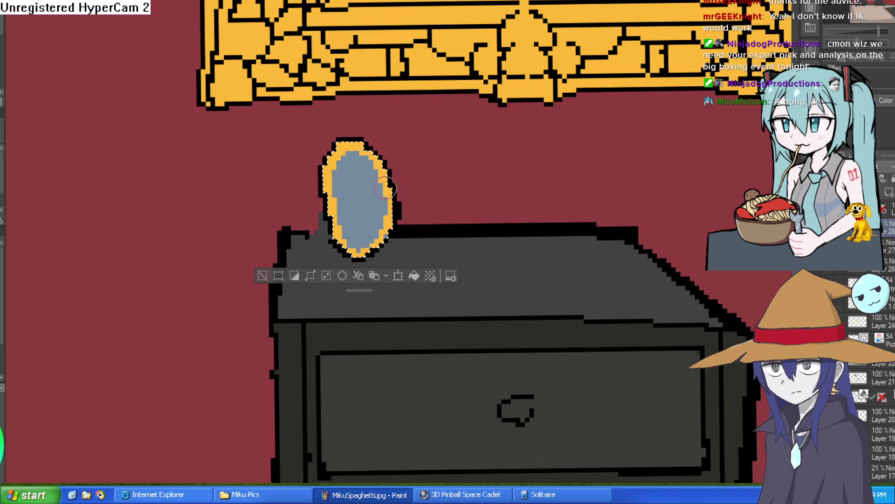
{"action": "scroll", "coordinate": [347, 238], "scroll_direction": "down", "scroll_amount": 3}
{"action": "scroll", "coordinate": [452, 192], "scroll_direction": "down", "scroll_amount": 3}
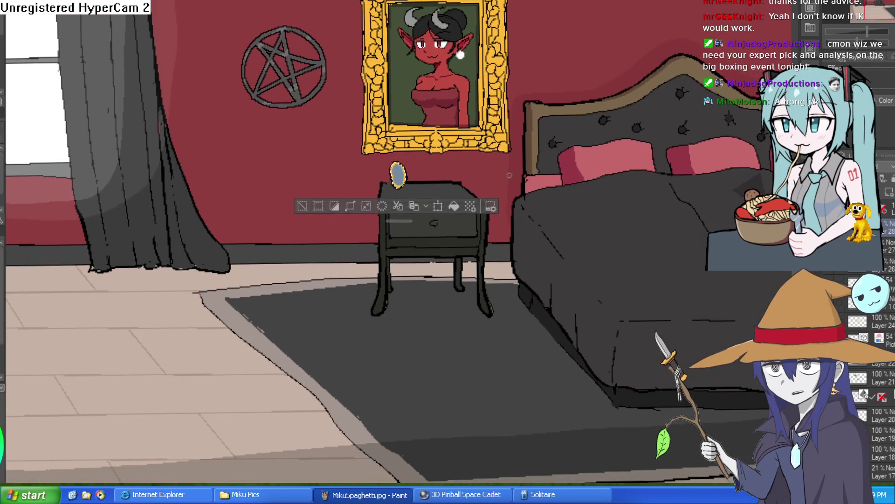
{"action": "scroll", "coordinate": [444, 232], "scroll_direction": "up", "scroll_amount": 5}
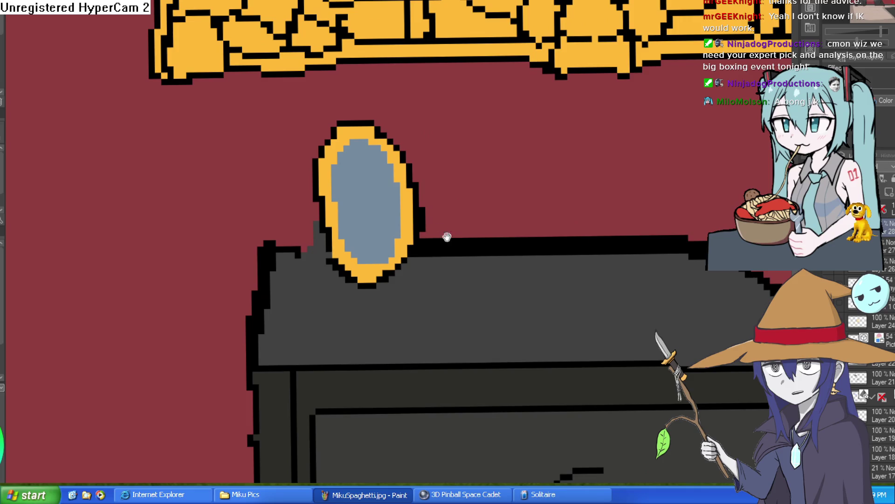
{"action": "scroll", "coordinate": [606, 155], "scroll_direction": "down", "scroll_amount": 2}
{"action": "scroll", "coordinate": [626, 168], "scroll_direction": "down", "scroll_amount": 1}
{"action": "scroll", "coordinate": [610, 141], "scroll_direction": "up", "scroll_amount": 1}
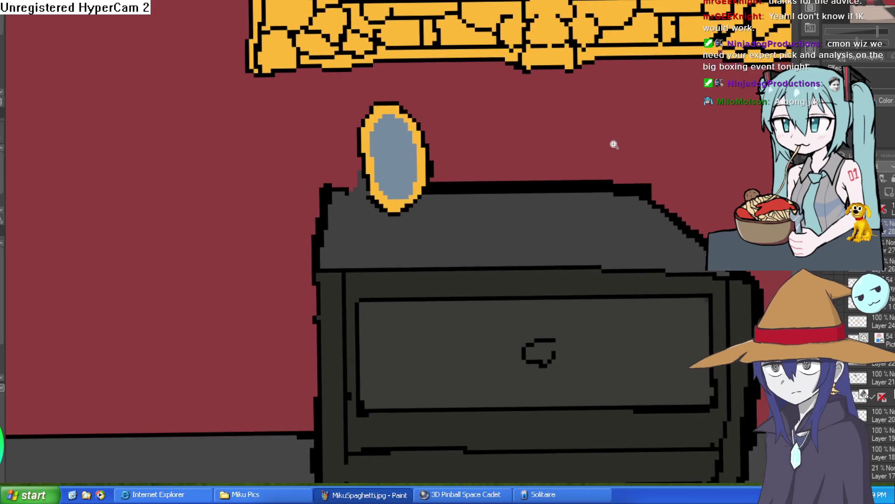
{"action": "scroll", "coordinate": [609, 141], "scroll_direction": "down", "scroll_amount": 3}
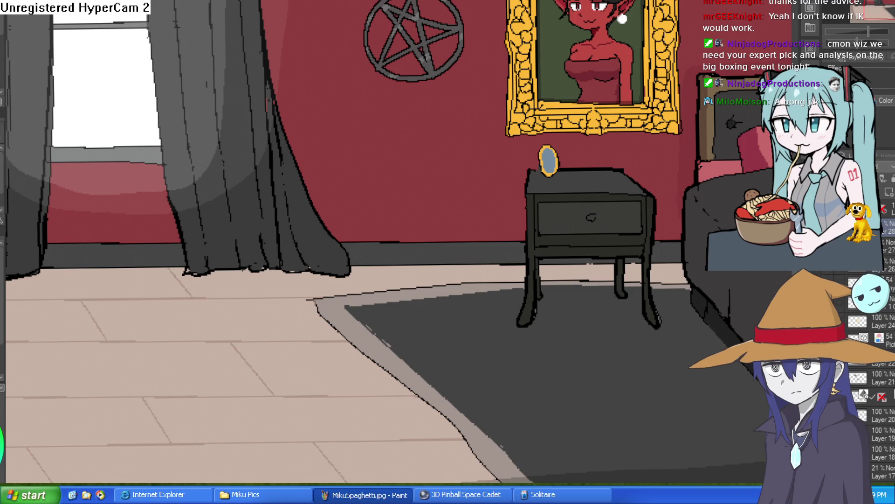
{"action": "key", "text": "alt+Tab"}
{"action": "scroll", "coordinate": [599, 289], "scroll_direction": "up", "scroll_amount": 8}
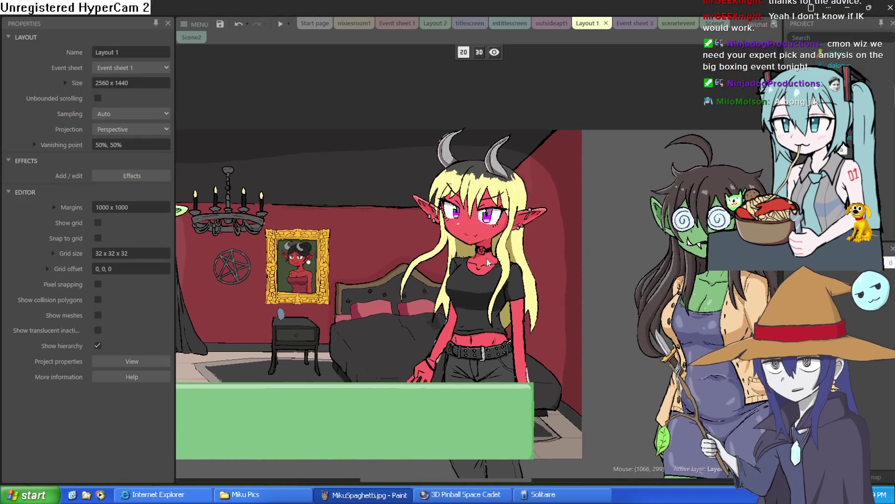
{"action": "scroll", "coordinate": [449, 250], "scroll_direction": "down", "scroll_amount": 5}
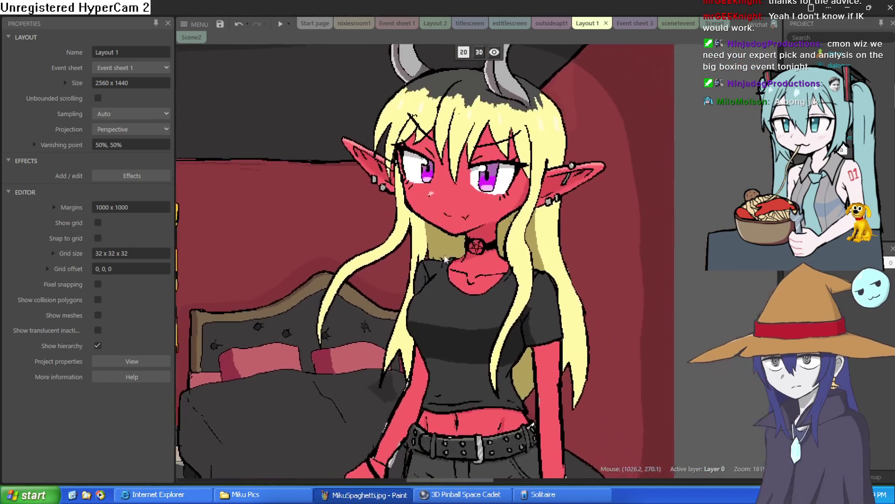
{"action": "scroll", "coordinate": [610, 239], "scroll_direction": "up", "scroll_amount": 3}
{"action": "scroll", "coordinate": [667, 241], "scroll_direction": "down", "scroll_amount": 4}
{"action": "scroll", "coordinate": [396, 215], "scroll_direction": "up", "scroll_amount": 3}
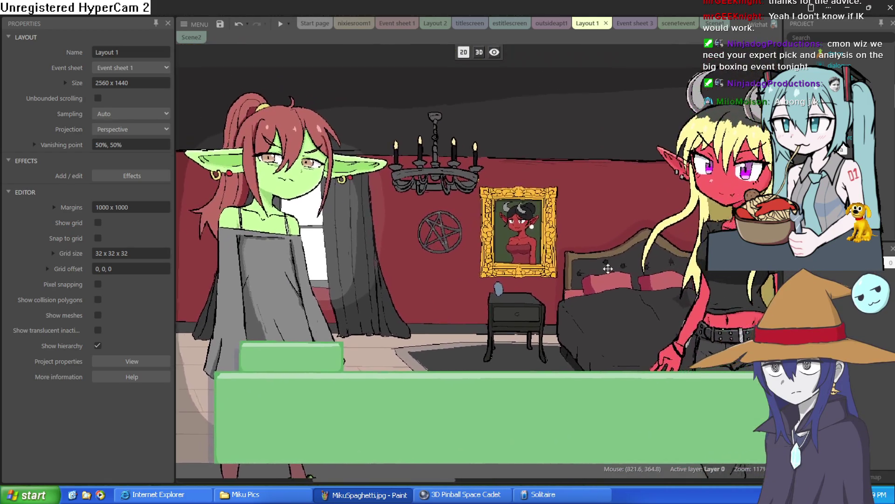
{"action": "scroll", "coordinate": [395, 214], "scroll_direction": "up", "scroll_amount": 5}
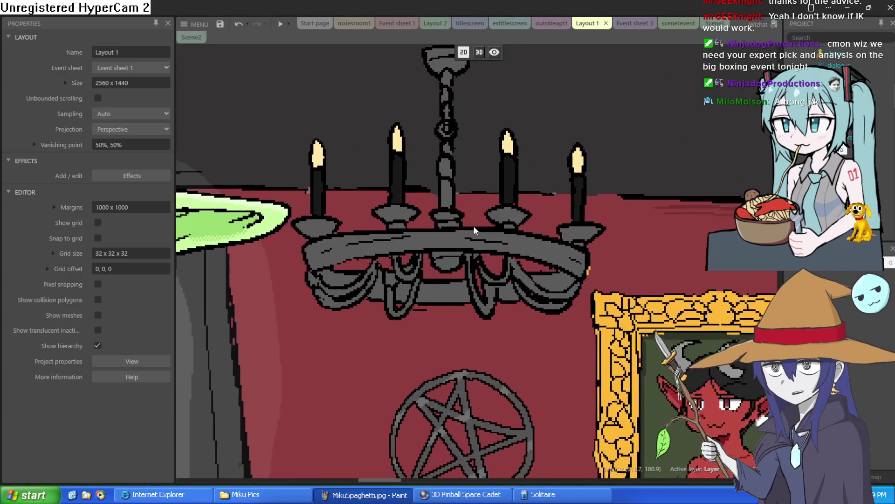
{"action": "scroll", "coordinate": [472, 219], "scroll_direction": "down", "scroll_amount": 8}
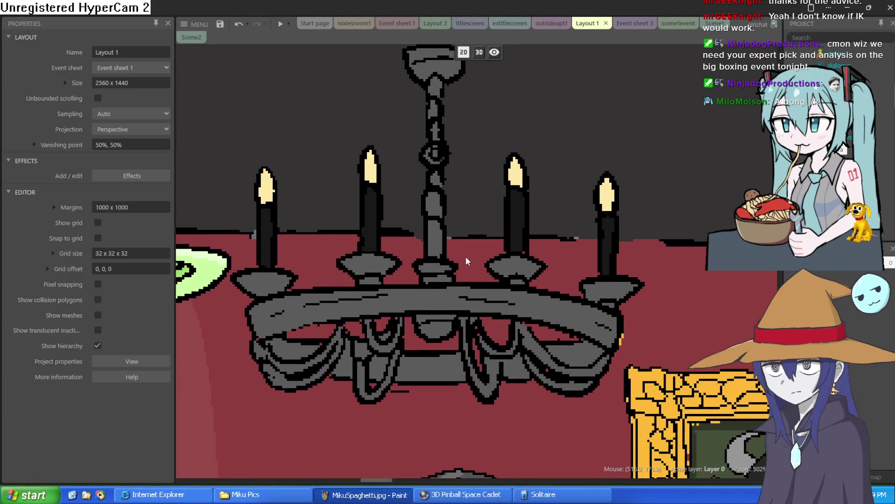
{"action": "scroll", "coordinate": [470, 249], "scroll_direction": "down", "scroll_amount": 6}
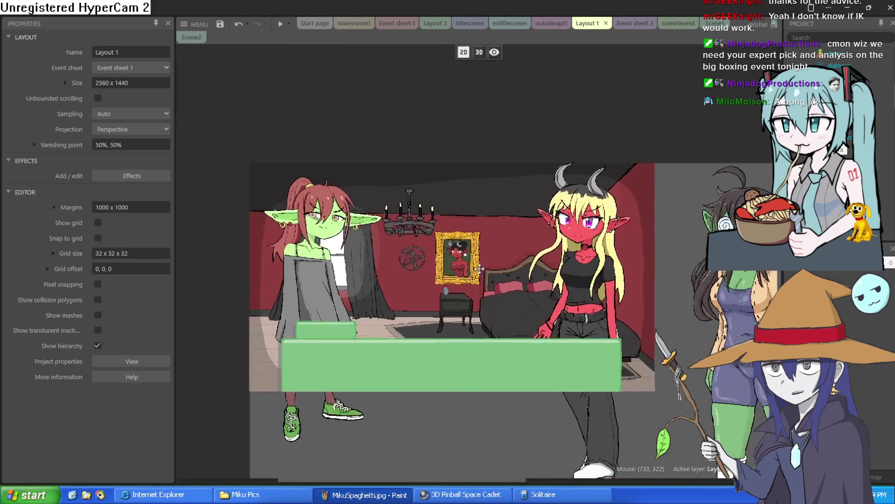
{"action": "scroll", "coordinate": [436, 393], "scroll_direction": "down", "scroll_amount": 5}
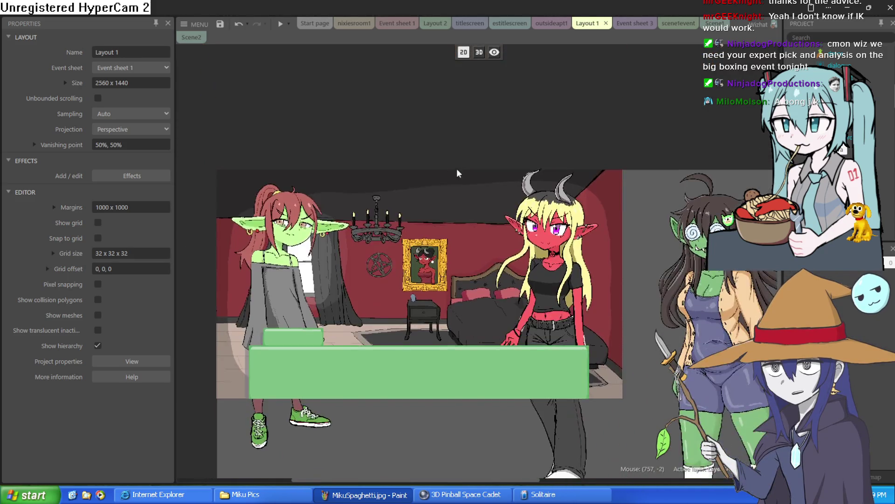
{"action": "scroll", "coordinate": [455, 261], "scroll_direction": "up", "scroll_amount": 8}
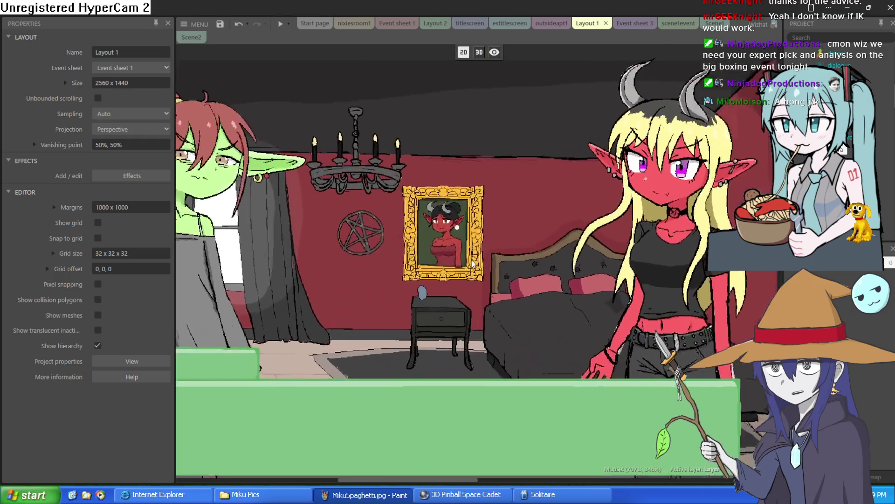
{"action": "scroll", "coordinate": [453, 260], "scroll_direction": "down", "scroll_amount": 4}
{"action": "scroll", "coordinate": [453, 259], "scroll_direction": "up", "scroll_amount": 3}
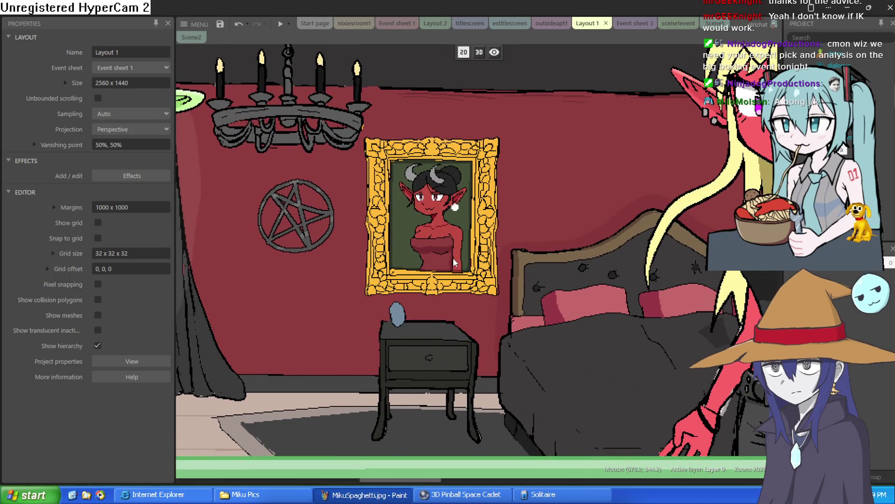
{"action": "scroll", "coordinate": [452, 258], "scroll_direction": "down", "scroll_amount": 2}
{"action": "scroll", "coordinate": [452, 257], "scroll_direction": "up", "scroll_amount": 2}
{"action": "scroll", "coordinate": [474, 320], "scroll_direction": "down", "scroll_amount": 2}
{"action": "scroll", "coordinate": [425, 270], "scroll_direction": "down", "scroll_amount": 2}
{"action": "mouse_move", "coordinate": [425, 271]}
{"action": "left_mouse_down"}
{"action": "mouse_move", "coordinate": [440, 230]}
{"action": "mouse_move", "coordinate": [509, 227]}
{"action": "mouse_move", "coordinate": [498, 216]}
{"action": "left_mouse_up"}
Zoom the bedroom painting toward the nightstand and its gold-rimmed oval mirror
{"action": "scroll", "coordinate": [509, 227], "scroll_direction": "up", "scroll_amount": 2}
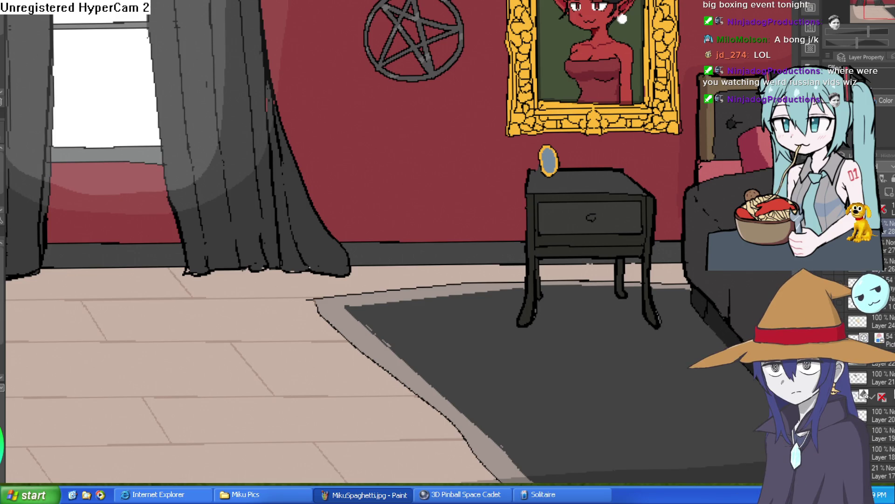
{"action": "scroll", "coordinate": [644, 105], "scroll_direction": "down", "scroll_amount": 1}
{"action": "scroll", "coordinate": [643, 152], "scroll_direction": "up", "scroll_amount": 1}
{"action": "scroll", "coordinate": [538, 196], "scroll_direction": "up", "scroll_amount": 1}
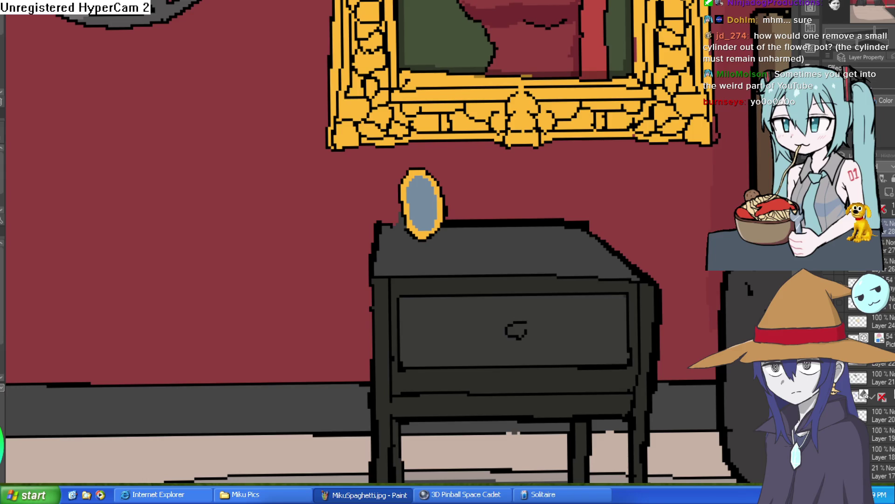
Paint a small orange stand at the mirror's lower-left base so it looks propped up
{"action": "scroll", "coordinate": [390, 216], "scroll_direction": "up", "scroll_amount": 5}
{"action": "mouse_move", "coordinate": [436, 191]}
{"action": "left_mouse_down"}
{"action": "mouse_move", "coordinate": [415, 282]}
{"action": "mouse_move", "coordinate": [456, 266]}
{"action": "mouse_move", "coordinate": [449, 225]}
{"action": "mouse_move", "coordinate": [422, 254]}
{"action": "mouse_move", "coordinate": [448, 219]}
{"action": "left_mouse_up"}
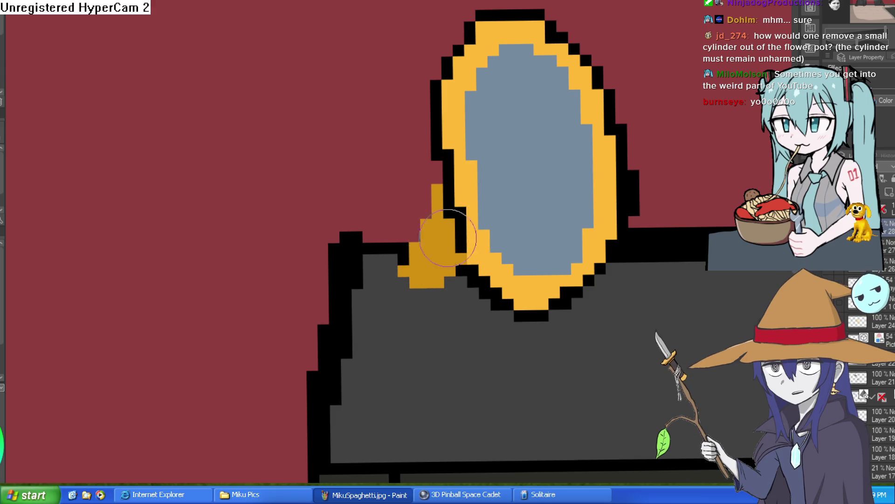
{"action": "scroll", "coordinate": [524, 225], "scroll_direction": "down", "scroll_amount": 6}
{"action": "scroll", "coordinate": [533, 202], "scroll_direction": "up", "scroll_amount": 6}
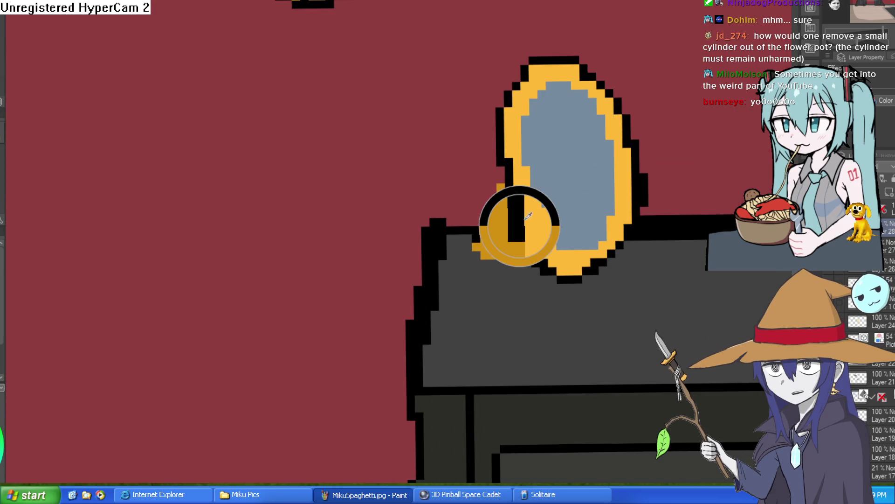
{"action": "scroll", "coordinate": [547, 274], "scroll_direction": "down", "scroll_amount": 3}
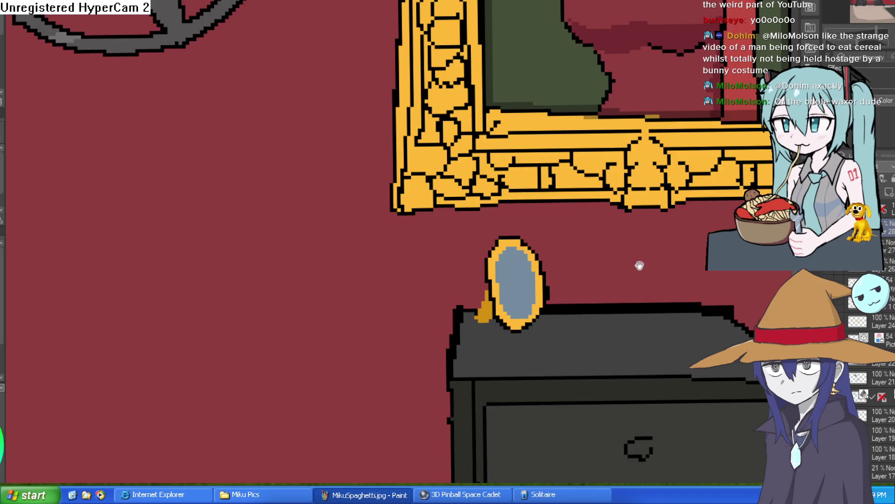
Pan down to the dresser and magic-wand select the mirror's blue glass
{"action": "left_click_drag", "start_coordinate": [644, 258], "coordinate": [577, 126]}
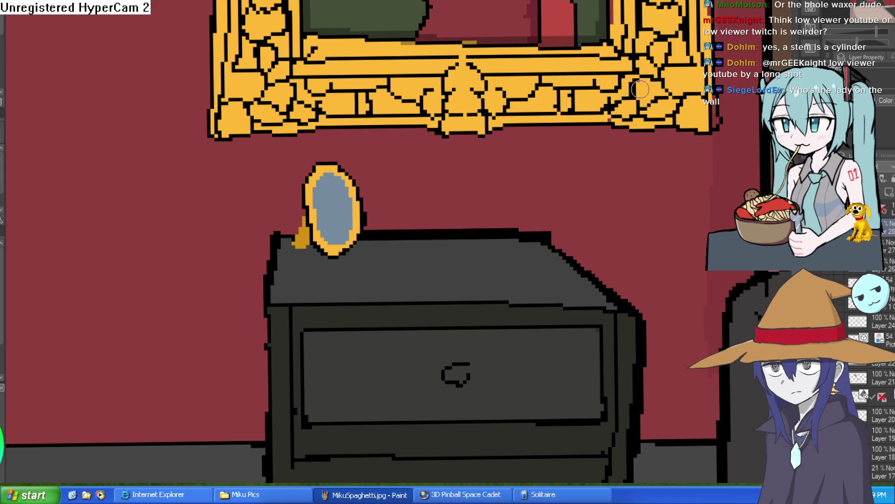
{"action": "left_click", "coordinate": [334, 207]}
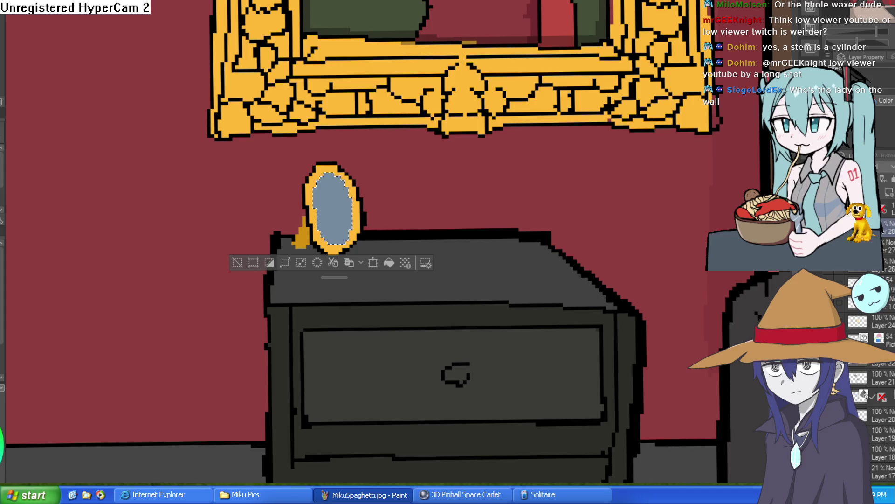
Outline a small red figure in the mirror glass and fill its head and body dark red
{"action": "scroll", "coordinate": [338, 219], "scroll_direction": "up", "scroll_amount": 2}
{"action": "mouse_move", "coordinate": [318, 272]}
{"action": "left_mouse_down"}
{"action": "mouse_move", "coordinate": [334, 163]}
{"action": "mouse_move", "coordinate": [348, 266]}
{"action": "left_mouse_up"}
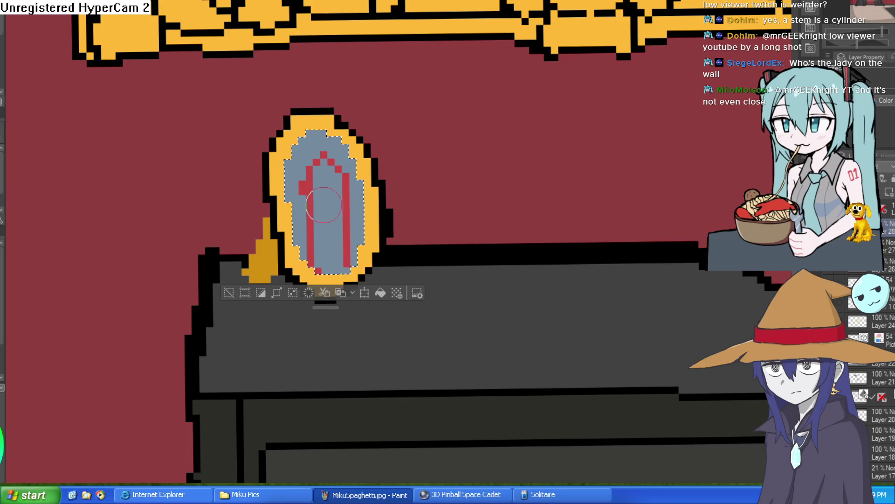
{"action": "key", "text": "Delete"}
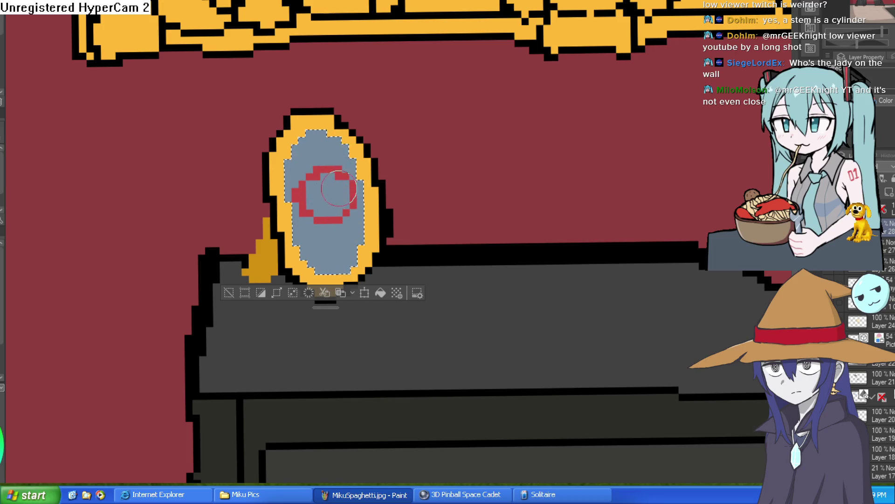
{"action": "left_click_drag", "start_coordinate": [303, 220], "coordinate": [303, 258]}
{"action": "left_click_drag", "start_coordinate": [355, 219], "coordinate": [354, 259]}
{"action": "key", "text": "g"}
{"action": "left_click", "coordinate": [341, 182]}
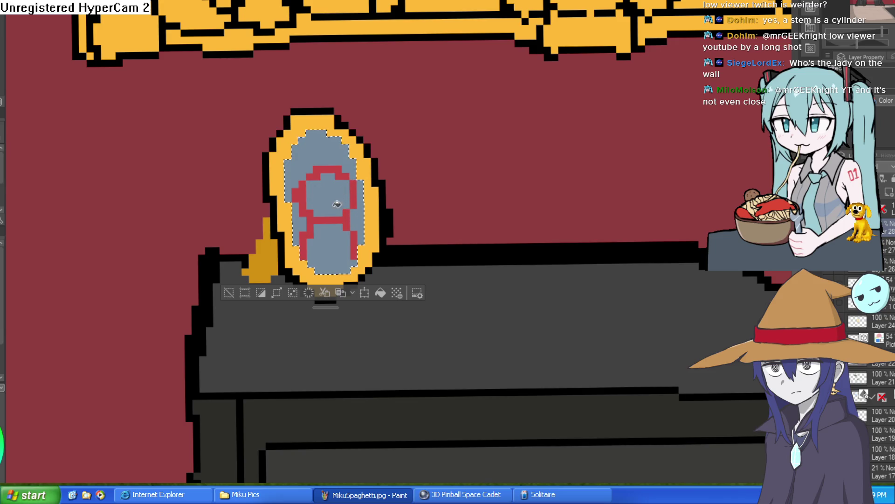
{"action": "left_click", "coordinate": [329, 248]}
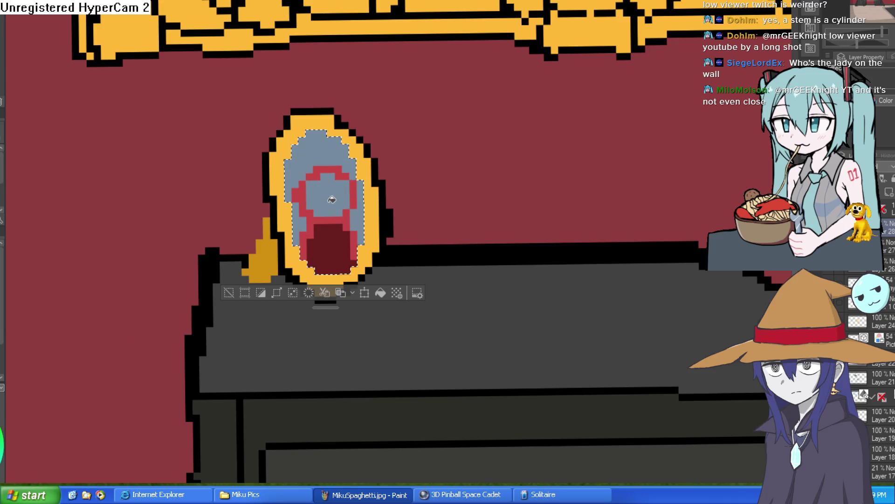
{"action": "left_click", "coordinate": [332, 200]}
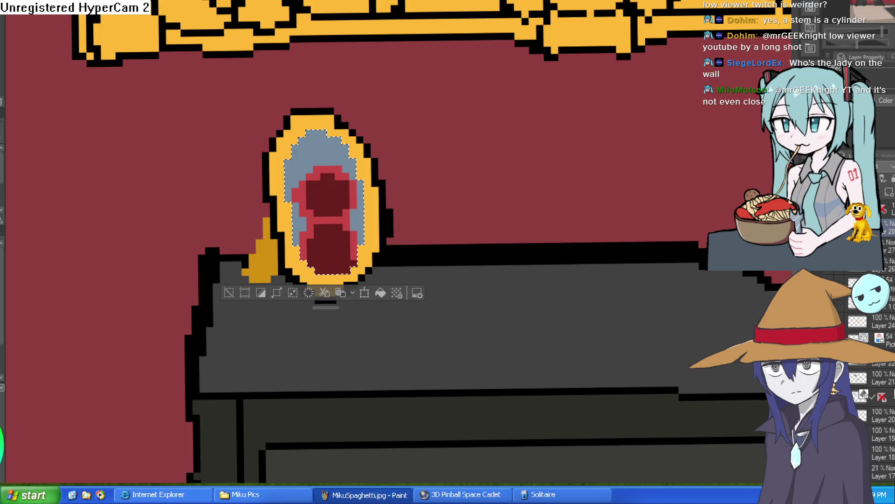
Add two black eyes to the figure, undo stray strokes, and deselect the mirror
{"action": "scroll", "coordinate": [326, 184], "scroll_direction": "up", "scroll_amount": 3}
{"action": "key", "text": "p"}
{"action": "left_click_drag", "start_coordinate": [314, 159], "coordinate": [316, 187]}
{"action": "key", "text": "ctrl+z"}
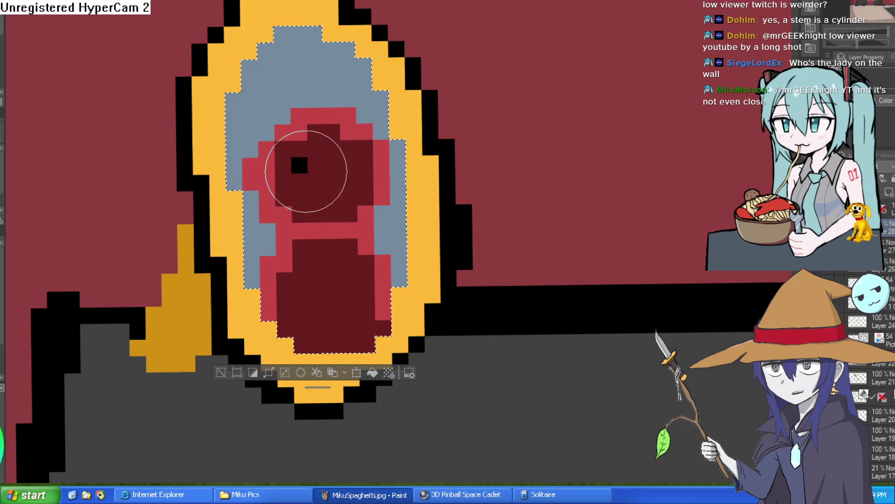
{"action": "left_click_drag", "start_coordinate": [348, 164], "coordinate": [349, 180]}
{"action": "left_click", "coordinate": [315, 180]}
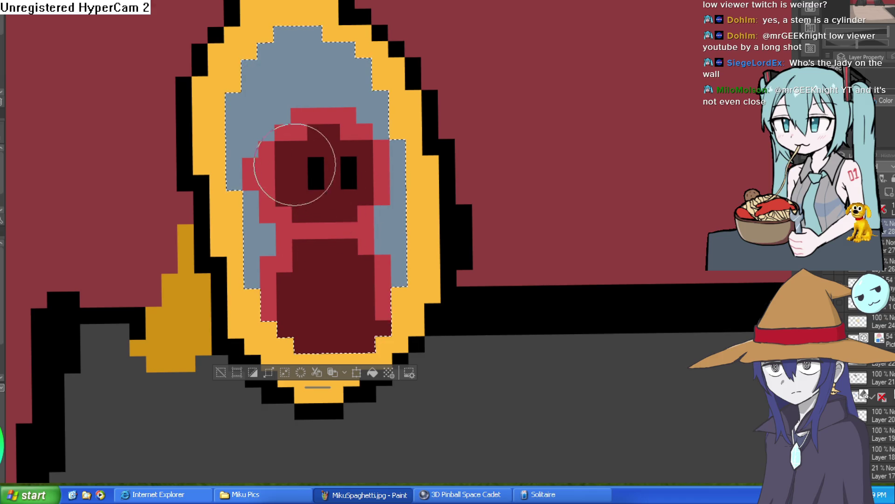
{"action": "left_click_drag", "start_coordinate": [285, 149], "coordinate": [285, 230]}
{"action": "mouse_move", "coordinate": [299, 149]}
{"action": "left_mouse_down"}
{"action": "mouse_move", "coordinate": [330, 120]}
{"action": "mouse_move", "coordinate": [370, 219]}
{"action": "left_mouse_up"}
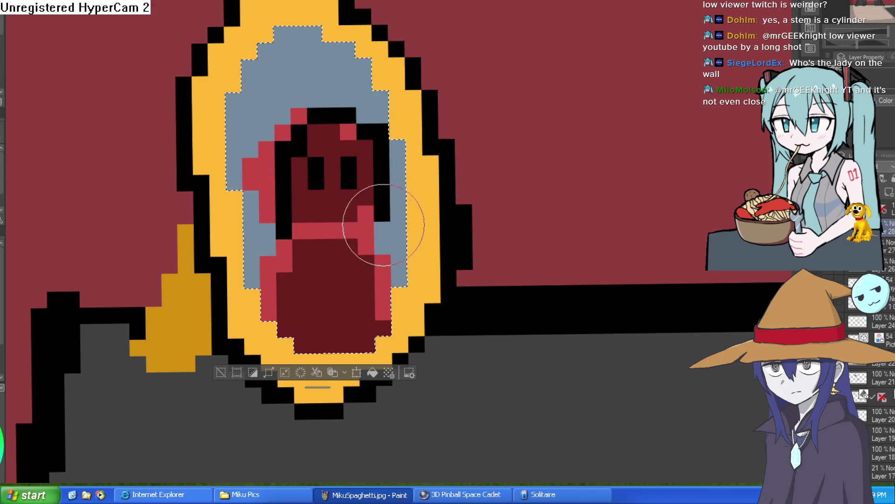
{"action": "key", "text": "ctrl+z"}
{"action": "key", "text": "ctrl+z"}
{"action": "key", "text": "ctrl+z"}
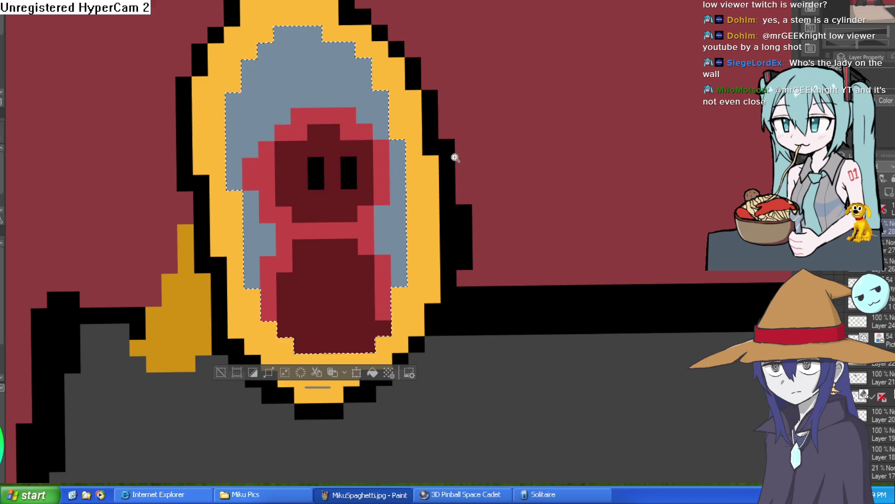
{"action": "scroll", "coordinate": [506, 221], "scroll_direction": "down", "scroll_amount": 6}
{"action": "key", "text": "ctrl+d"}
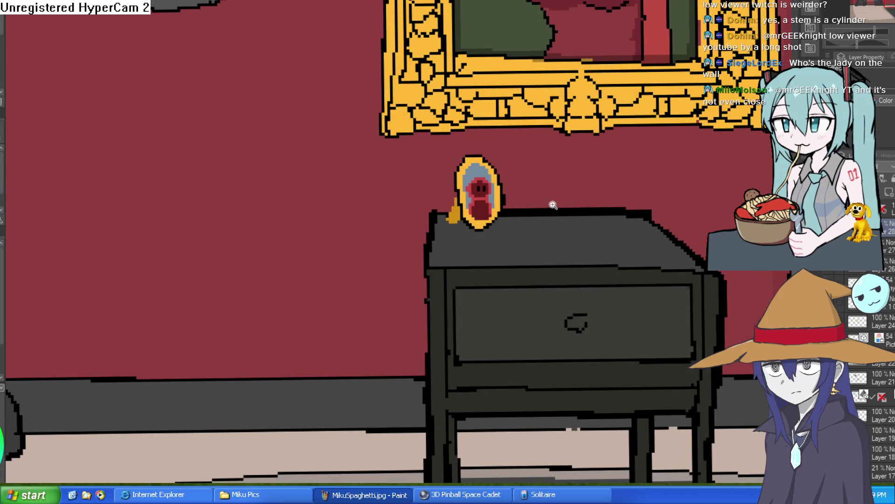
Zoom out to view the full bedroom with the mirror's tiny red reflection
{"action": "scroll", "coordinate": [555, 201], "scroll_direction": "down", "scroll_amount": 4}
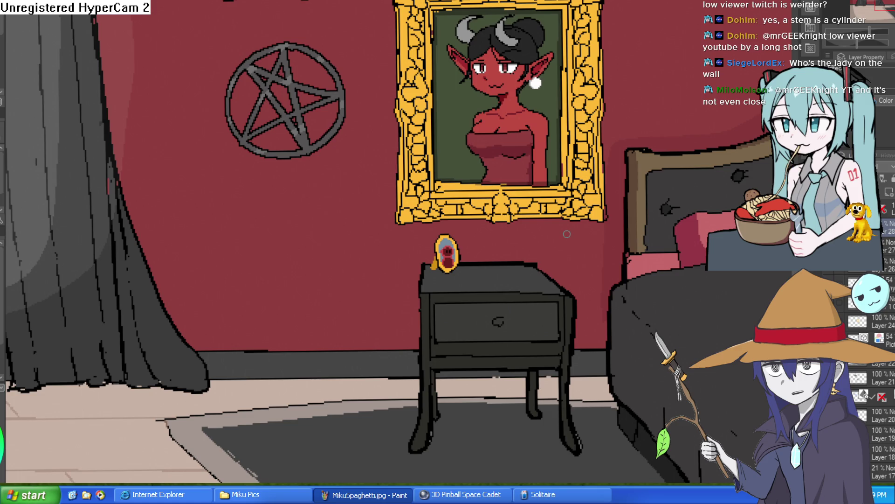
{"action": "scroll", "coordinate": [567, 234], "scroll_direction": "down", "scroll_amount": 5}
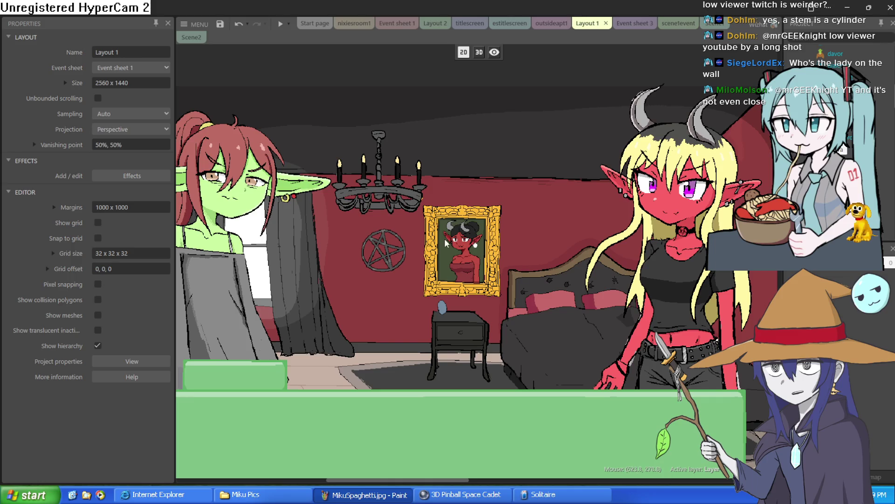
{"action": "scroll", "coordinate": [494, 163], "scroll_direction": "down", "scroll_amount": 3}
{"action": "scroll", "coordinate": [494, 164], "scroll_direction": "up", "scroll_amount": 5, "text": "ctrl"}
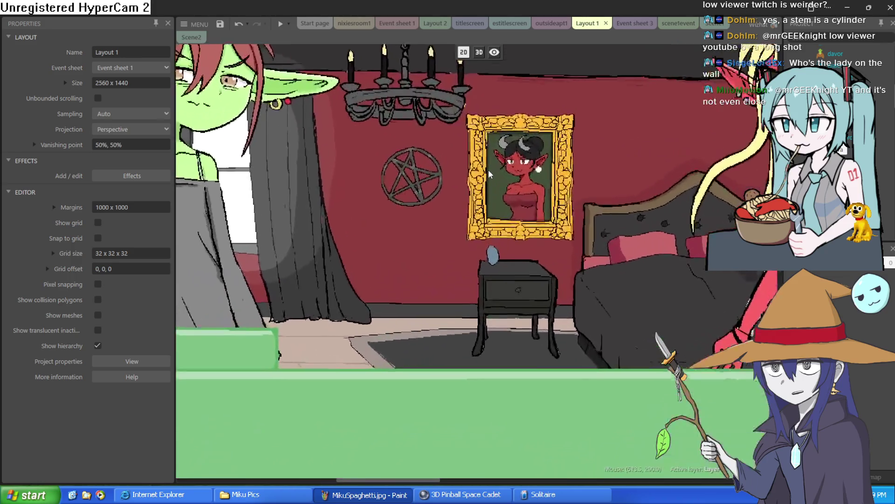
{"action": "scroll", "coordinate": [477, 224], "scroll_direction": "down", "scroll_amount": 5}
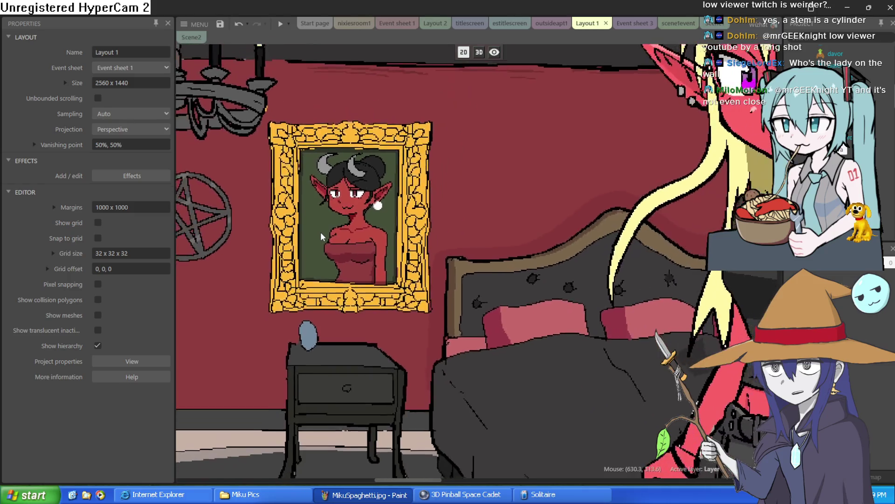
{"action": "scroll", "coordinate": [511, 227], "scroll_direction": "down", "scroll_amount": 2}
{"action": "scroll", "coordinate": [482, 135], "scroll_direction": "up", "scroll_amount": 1}
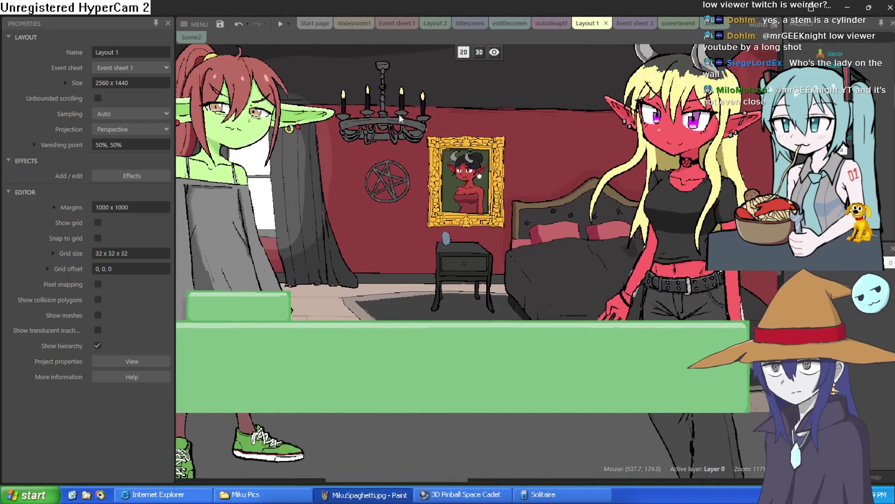
{"action": "scroll", "coordinate": [482, 134], "scroll_direction": "up", "scroll_amount": 1}
{"action": "left_click_drag", "start_coordinate": [483, 134], "coordinate": [509, 174]}
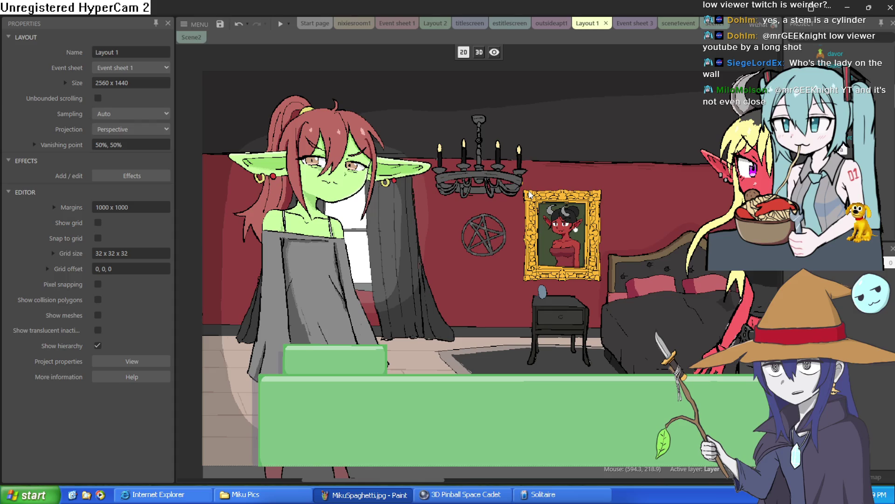
{"action": "scroll", "coordinate": [425, 237], "scroll_direction": "right", "scroll_amount": 3}
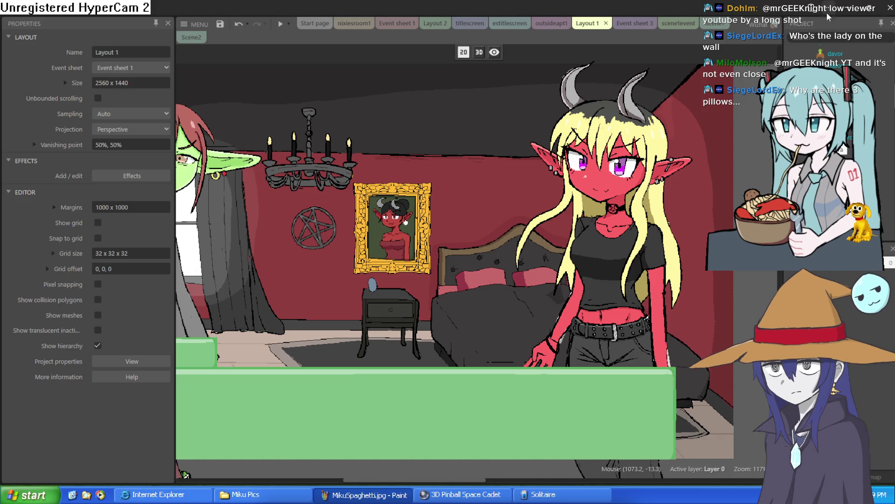
Move moira up onto the bed and make a first attempt at tilting and shrinking her
{"action": "left_click", "coordinate": [630, 267]}
{"action": "left_click_drag", "start_coordinate": [629, 266], "coordinate": [739, 267]}
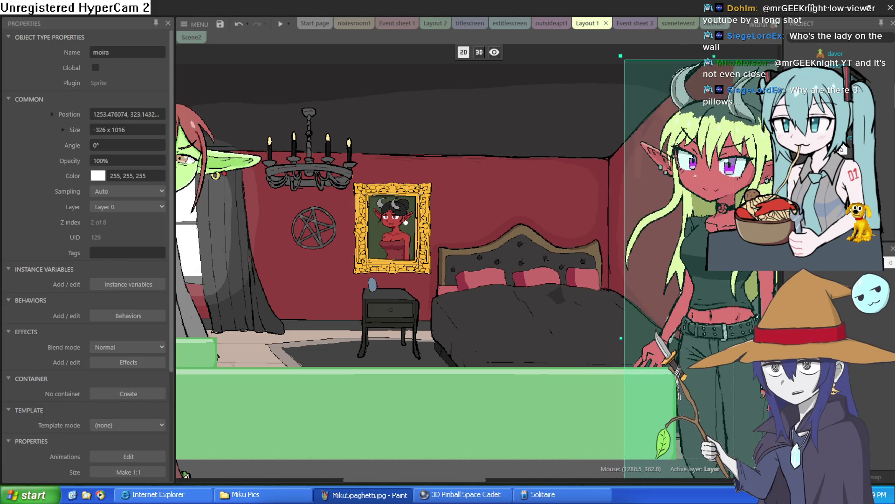
{"action": "mouse_move", "coordinate": [544, 374]}
{"action": "left_mouse_down"}
{"action": "mouse_move", "coordinate": [499, 322]}
{"action": "mouse_move", "coordinate": [485, 395]}
{"action": "mouse_move", "coordinate": [499, 421]}
{"action": "mouse_move", "coordinate": [505, 418]}
{"action": "left_mouse_up"}
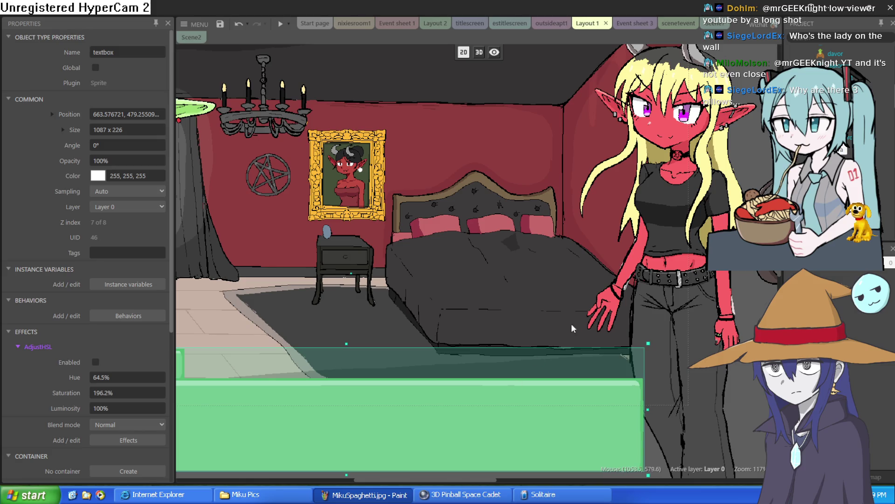
{"action": "mouse_move", "coordinate": [672, 242]}
{"action": "left_mouse_down"}
{"action": "mouse_move", "coordinate": [648, 211]}
{"action": "mouse_move", "coordinate": [603, 299]}
{"action": "left_mouse_up"}
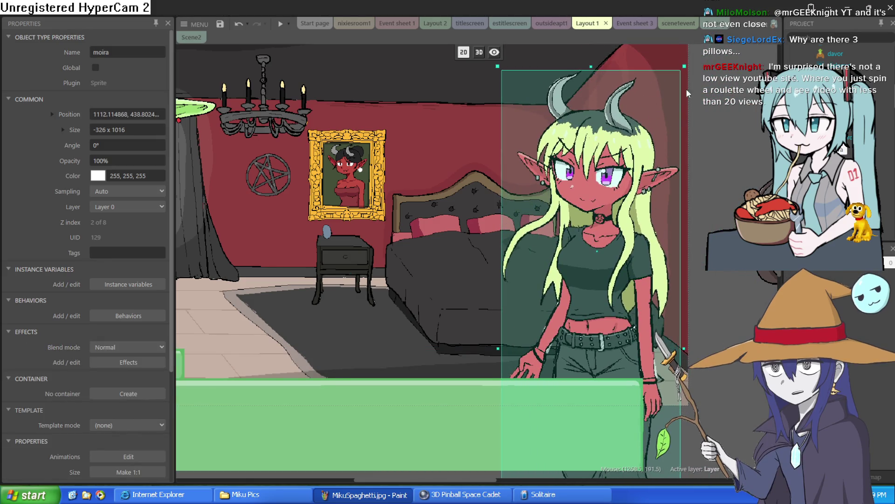
{"action": "left_click_drag", "start_coordinate": [688, 65], "coordinate": [509, 142]}
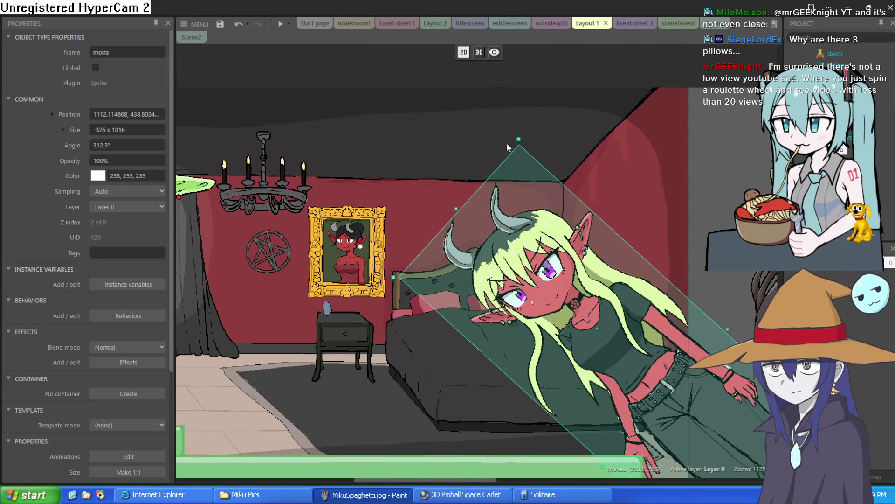
{"action": "mouse_move", "coordinate": [654, 375]}
{"action": "left_mouse_down"}
{"action": "mouse_move", "coordinate": [532, 186]}
{"action": "mouse_move", "coordinate": [521, 198]}
{"action": "mouse_move", "coordinate": [518, 182]}
{"action": "mouse_move", "coordinate": [583, 299]}
{"action": "mouse_move", "coordinate": [528, 233]}
{"action": "left_mouse_up"}
{"action": "left_click_drag", "start_coordinate": [586, 347], "coordinate": [529, 334]}
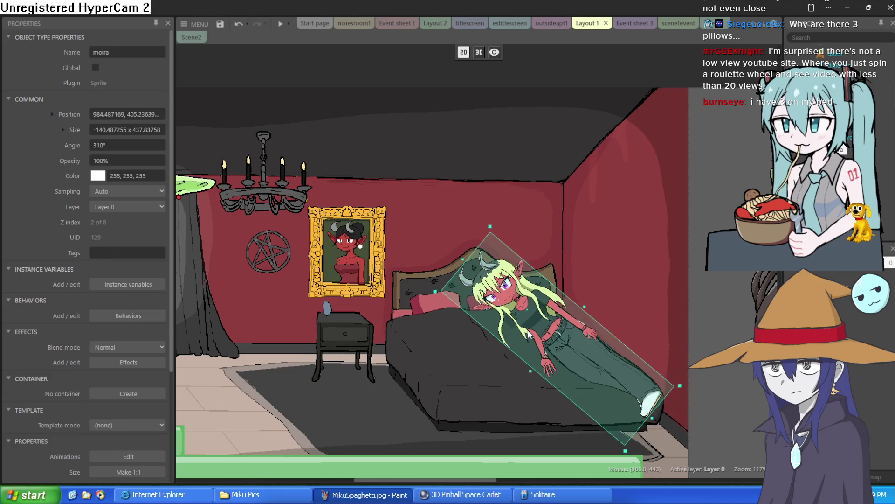
{"action": "left_click_drag", "start_coordinate": [687, 385], "coordinate": [683, 415]}
{"action": "left_click_drag", "start_coordinate": [600, 381], "coordinate": [597, 368]}
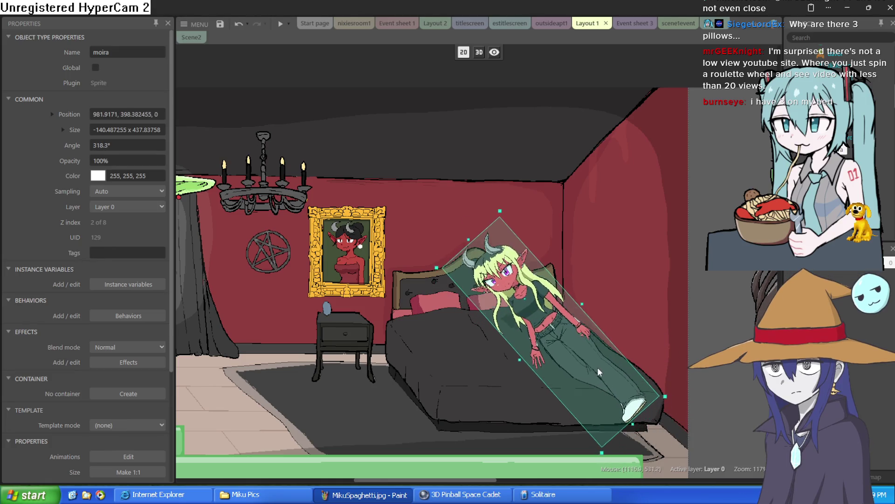
{"action": "mouse_move", "coordinate": [501, 208]}
{"action": "left_mouse_down"}
{"action": "mouse_move", "coordinate": [536, 355]}
{"action": "mouse_move", "coordinate": [556, 335]}
{"action": "left_mouse_up"}
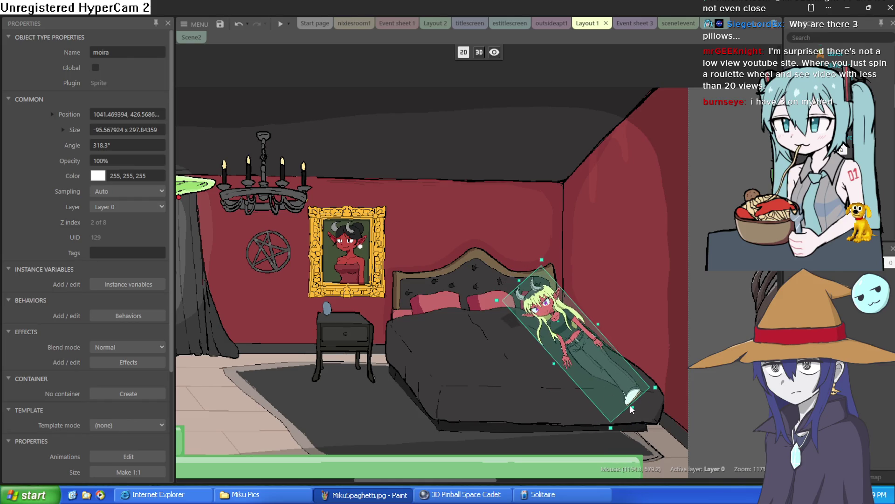
{"action": "mouse_move", "coordinate": [632, 409]}
{"action": "left_mouse_down"}
{"action": "mouse_move", "coordinate": [655, 395]}
{"action": "mouse_move", "coordinate": [654, 403]}
{"action": "mouse_move", "coordinate": [609, 375]}
{"action": "left_mouse_up"}
{"action": "key", "text": "ctrl+z"}
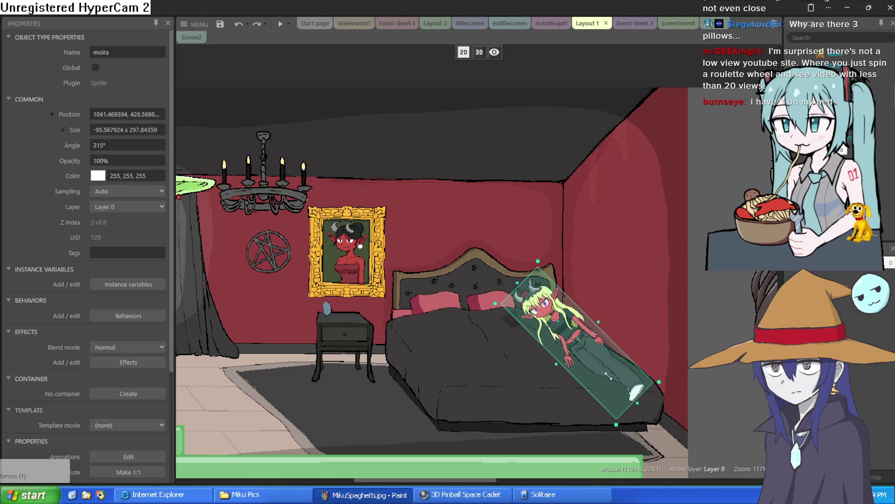
Rotate moira to about 311° diagonally across the bed, resized to roughly 259 pixels tall
{"action": "mouse_move", "coordinate": [539, 262]}
{"action": "left_mouse_down"}
{"action": "mouse_move", "coordinate": [552, 328]}
{"action": "mouse_move", "coordinate": [318, 321]}
{"action": "mouse_move", "coordinate": [316, 312]}
{"action": "left_mouse_up"}
{"action": "left_click_drag", "start_coordinate": [303, 246], "coordinate": [314, 252]}
{"action": "left_click_drag", "start_coordinate": [328, 316], "coordinate": [368, 328]}
{"action": "left_click_drag", "start_coordinate": [377, 269], "coordinate": [412, 242]}
{"action": "mouse_move", "coordinate": [369, 323]}
{"action": "left_mouse_down"}
{"action": "mouse_move", "coordinate": [490, 300]}
{"action": "mouse_move", "coordinate": [531, 319]}
{"action": "left_mouse_up"}
{"action": "mouse_move", "coordinate": [570, 408]}
{"action": "left_mouse_down"}
{"action": "mouse_move", "coordinate": [592, 373]}
{"action": "mouse_move", "coordinate": [597, 349]}
{"action": "mouse_move", "coordinate": [587, 337]}
{"action": "mouse_move", "coordinate": [593, 360]}
{"action": "mouse_move", "coordinate": [611, 356]}
{"action": "left_mouse_up"}
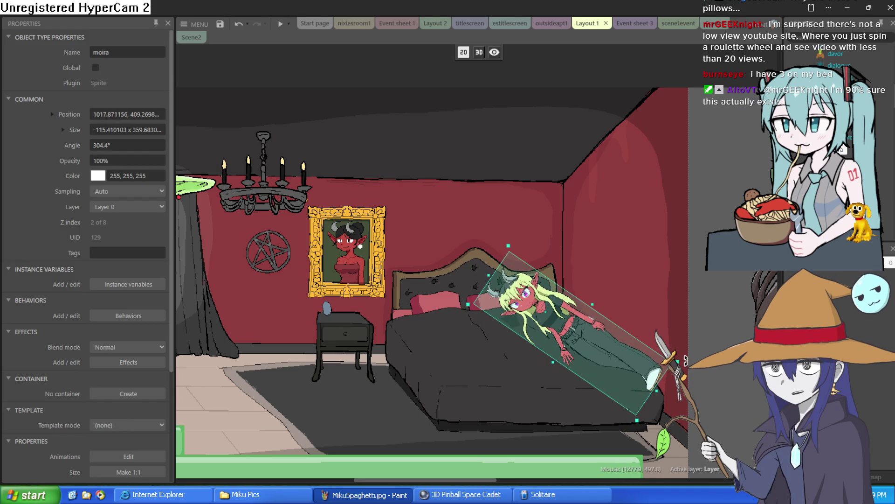
{"action": "left_click_drag", "start_coordinate": [686, 360], "coordinate": [673, 380]}
{"action": "mouse_move", "coordinate": [620, 365]}
{"action": "left_mouse_down"}
{"action": "mouse_move", "coordinate": [622, 379]}
{"action": "mouse_move", "coordinate": [636, 379]}
{"action": "mouse_move", "coordinate": [632, 368]}
{"action": "left_mouse_up"}
{"action": "left_click_drag", "start_coordinate": [655, 404], "coordinate": [599, 352]}
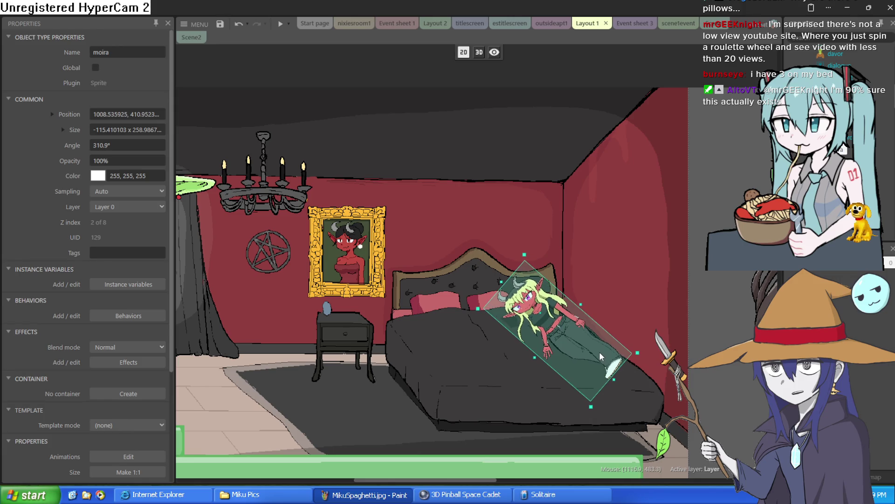
{"action": "scroll", "coordinate": [374, 317], "scroll_direction": "down", "scroll_amount": 3}
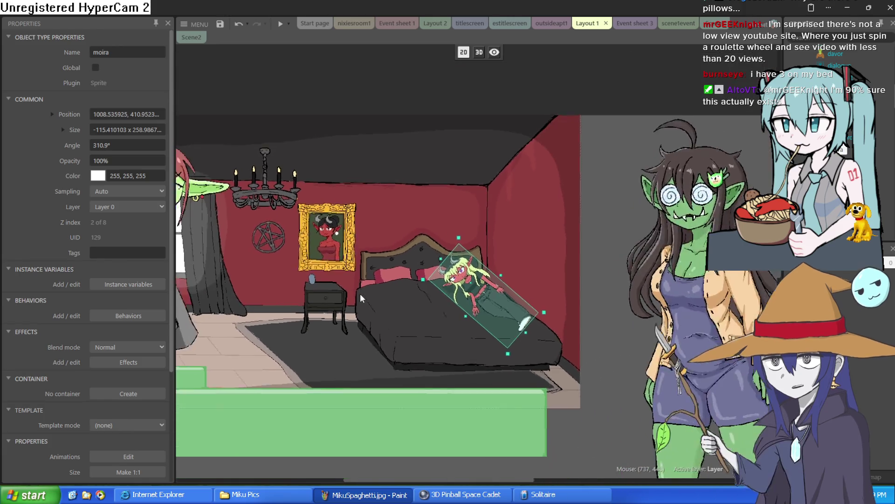
{"action": "scroll", "coordinate": [360, 293], "scroll_direction": "down", "scroll_amount": 1}
Move nixie to the room's centre and shrink her down onto the bed
{"action": "left_click_drag", "start_coordinate": [185, 303], "coordinate": [440, 321]}
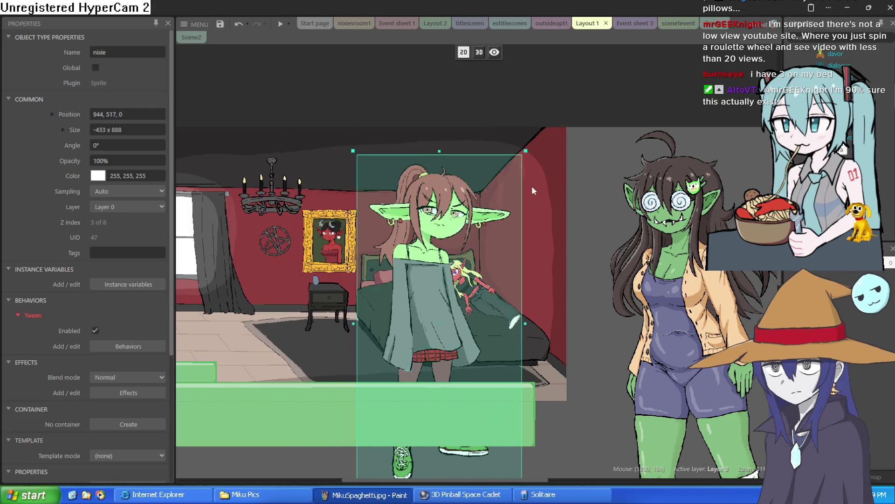
{"action": "mouse_move", "coordinate": [524, 148]}
{"action": "left_mouse_down"}
{"action": "mouse_move", "coordinate": [413, 280]}
{"action": "mouse_move", "coordinate": [417, 315]}
{"action": "mouse_move", "coordinate": [436, 292]}
{"action": "left_mouse_up"}
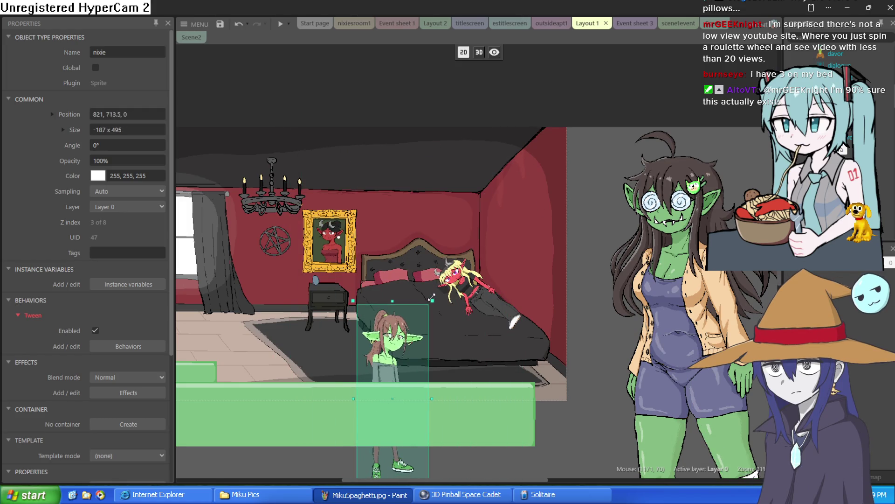
{"action": "key", "text": "ctrl+z"}
{"action": "left_click_drag", "start_coordinate": [525, 149], "coordinate": [429, 320]}
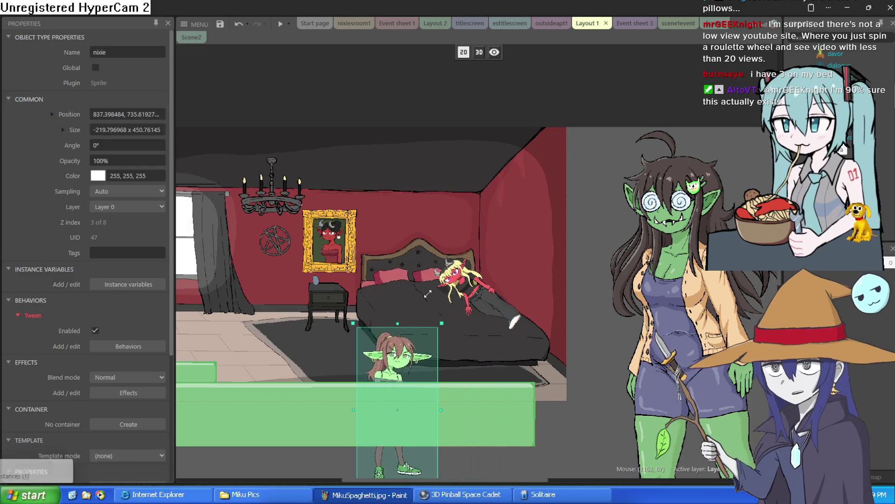
{"action": "mouse_move", "coordinate": [409, 363]}
{"action": "left_mouse_down"}
{"action": "mouse_move", "coordinate": [427, 267]}
{"action": "mouse_move", "coordinate": [351, 263]}
{"action": "left_mouse_up"}
{"action": "left_click_drag", "start_coordinate": [377, 214], "coordinate": [346, 258]}
{"action": "mouse_move", "coordinate": [324, 346]}
{"action": "left_mouse_down"}
{"action": "mouse_move", "coordinate": [342, 325]}
{"action": "mouse_move", "coordinate": [417, 311]}
{"action": "left_mouse_up"}
Tilt nixie to about 337° and fine-tune her size and position beside moira
{"action": "left_click_drag", "start_coordinate": [454, 360], "coordinate": [453, 328]}
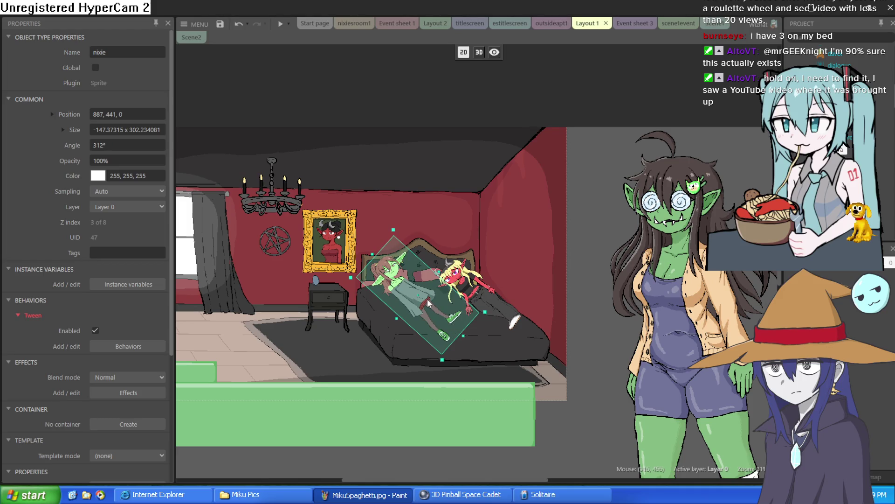
{"action": "left_click_drag", "start_coordinate": [428, 302], "coordinate": [437, 310]}
{"action": "mouse_move", "coordinate": [475, 342]}
{"action": "left_mouse_down"}
{"action": "mouse_move", "coordinate": [481, 305]}
{"action": "mouse_move", "coordinate": [471, 329]}
{"action": "left_mouse_up"}
{"action": "left_click_drag", "start_coordinate": [421, 316], "coordinate": [437, 342]}
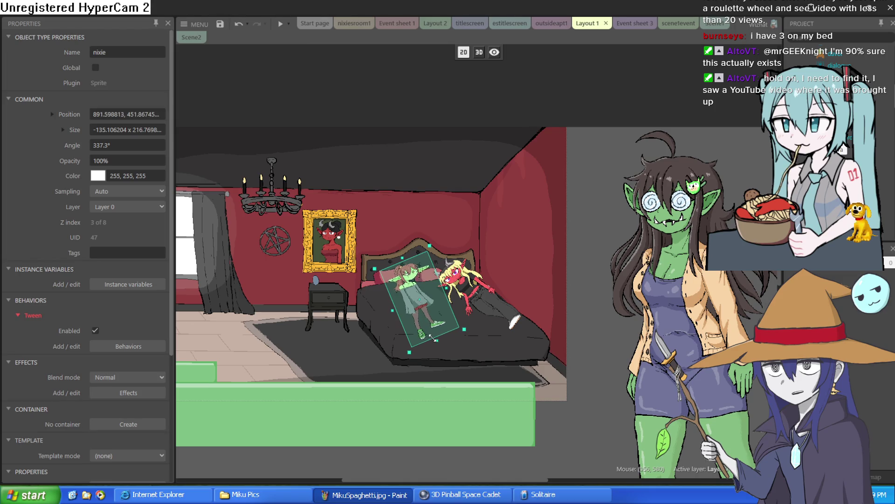
{"action": "left_click_drag", "start_coordinate": [410, 291], "coordinate": [409, 291]}
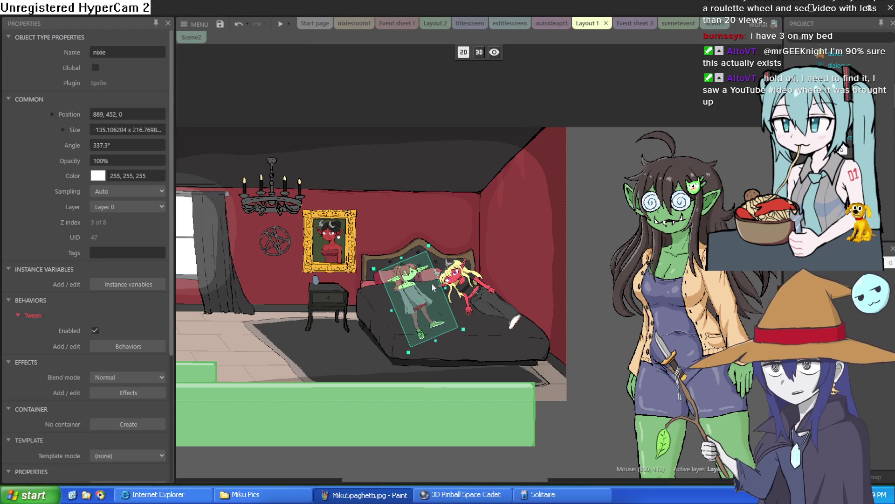
{"action": "left_click_drag", "start_coordinate": [466, 331], "coordinate": [430, 320]}
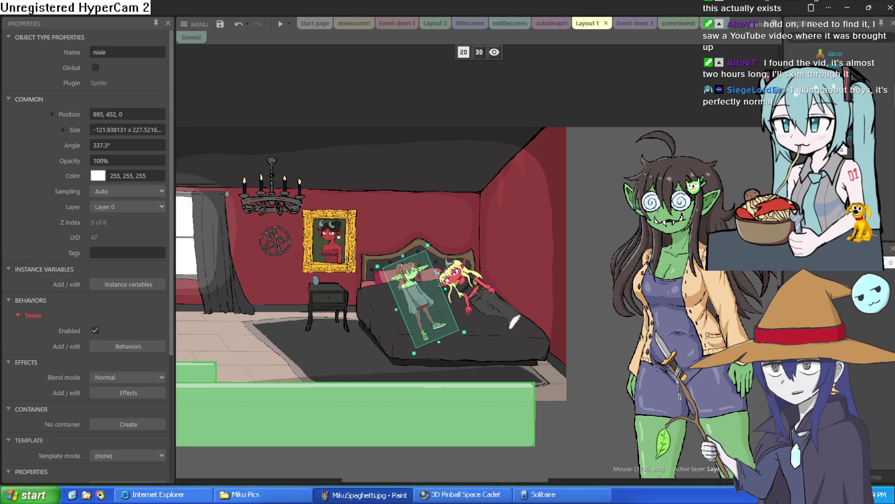
{"action": "left_click", "coordinate": [631, 285]}
Resize arethra to about 221x482 and place her beside the window
{"action": "mouse_move", "coordinate": [631, 286]}
{"action": "left_mouse_down"}
{"action": "mouse_move", "coordinate": [182, 184]}
{"action": "mouse_move", "coordinate": [494, 226]}
{"action": "mouse_move", "coordinate": [396, 261]}
{"action": "left_mouse_up"}
{"action": "mouse_move", "coordinate": [500, 70]}
{"action": "left_mouse_down"}
{"action": "mouse_move", "coordinate": [415, 173]}
{"action": "mouse_move", "coordinate": [421, 194]}
{"action": "mouse_move", "coordinate": [401, 327]}
{"action": "mouse_move", "coordinate": [396, 298]}
{"action": "mouse_move", "coordinate": [441, 252]}
{"action": "left_mouse_up"}
{"action": "mouse_move", "coordinate": [397, 313]}
{"action": "left_mouse_down"}
{"action": "mouse_move", "coordinate": [356, 260]}
{"action": "mouse_move", "coordinate": [397, 299]}
{"action": "left_mouse_up"}
{"action": "mouse_move", "coordinate": [441, 231]}
{"action": "left_mouse_down"}
{"action": "mouse_move", "coordinate": [530, 70]}
{"action": "mouse_move", "coordinate": [632, 59]}
{"action": "mouse_move", "coordinate": [532, 289]}
{"action": "left_mouse_up"}
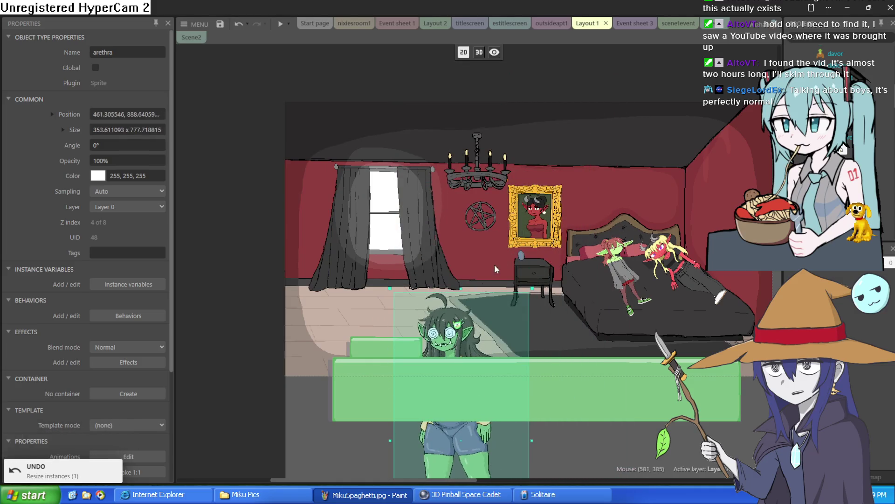
{"action": "mouse_move", "coordinate": [452, 332]}
{"action": "left_mouse_down"}
{"action": "mouse_move", "coordinate": [536, 100]}
{"action": "mouse_move", "coordinate": [504, 122]}
{"action": "left_mouse_up"}
{"action": "mouse_move", "coordinate": [585, 79]}
{"action": "left_mouse_down"}
{"action": "mouse_move", "coordinate": [539, 171]}
{"action": "mouse_move", "coordinate": [549, 136]}
{"action": "left_mouse_up"}
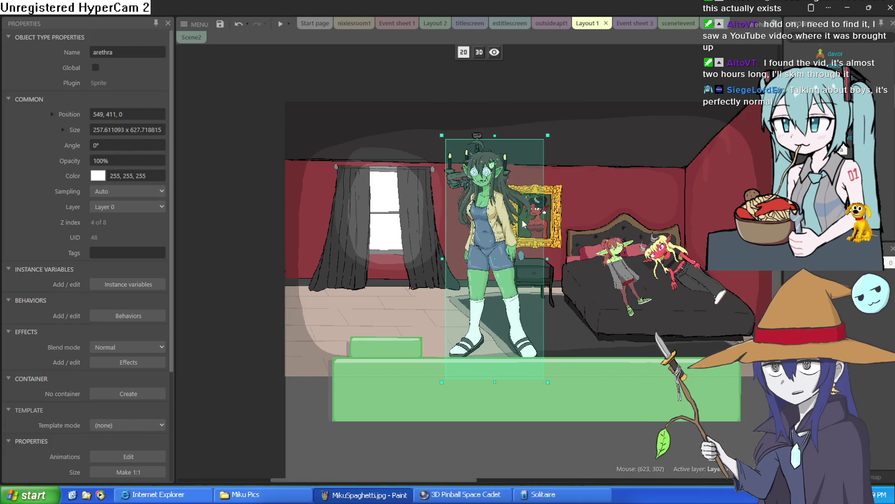
{"action": "key", "text": "ctrl+z"}
{"action": "mouse_move", "coordinate": [582, 85]}
{"action": "left_mouse_down"}
{"action": "mouse_move", "coordinate": [552, 204]}
{"action": "mouse_move", "coordinate": [520, 192]}
{"action": "mouse_move", "coordinate": [534, 192]}
{"action": "left_mouse_up"}
{"action": "left_click_drag", "start_coordinate": [494, 278], "coordinate": [372, 257]}
Move the textbox down to 646,642 and run a preview of the layout
{"action": "left_click_drag", "start_coordinate": [614, 391], "coordinate": [607, 454]}
{"action": "left_click_drag", "start_coordinate": [626, 376], "coordinate": [548, 355]}
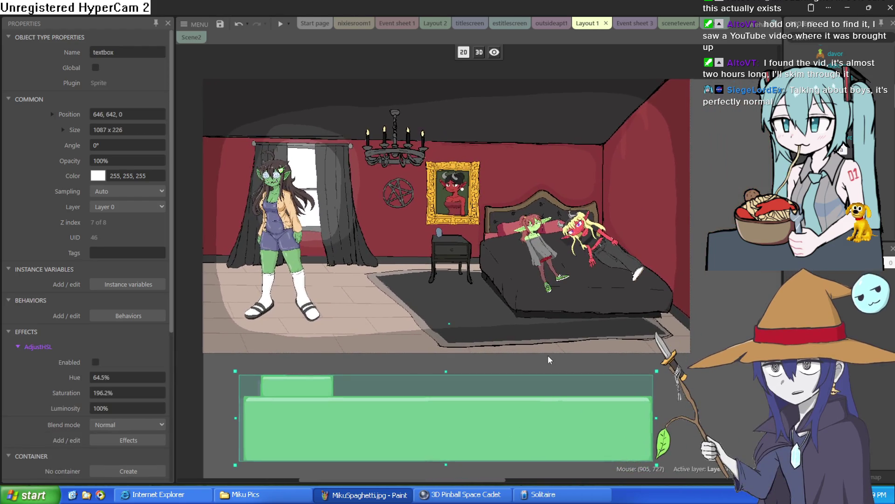
{"action": "left_click", "coordinate": [280, 27]}
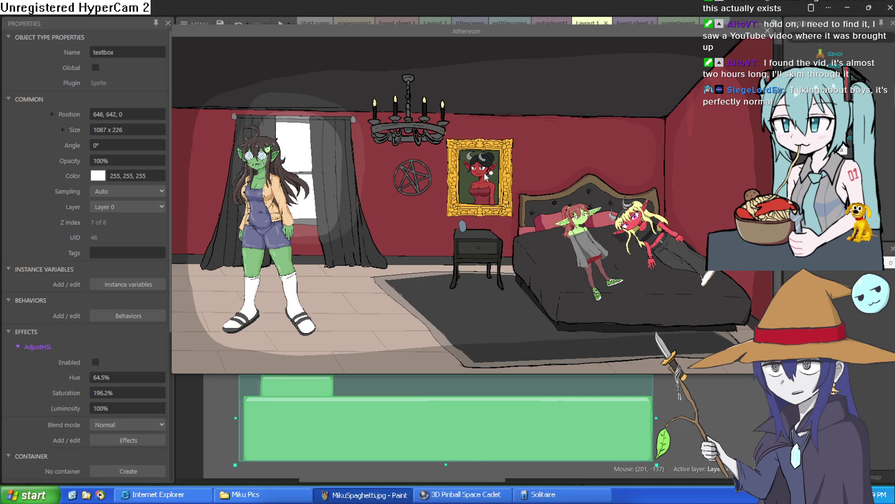
Show the Atheneum game preview fullscreen, then exit fullscreen and close the preview window
{"action": "key", "text": "F11"}
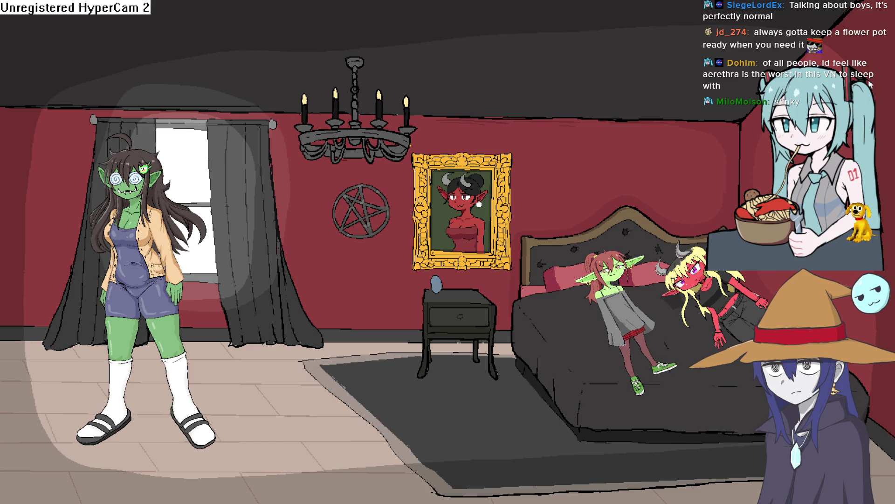
{"action": "key", "text": "alt+F4"}
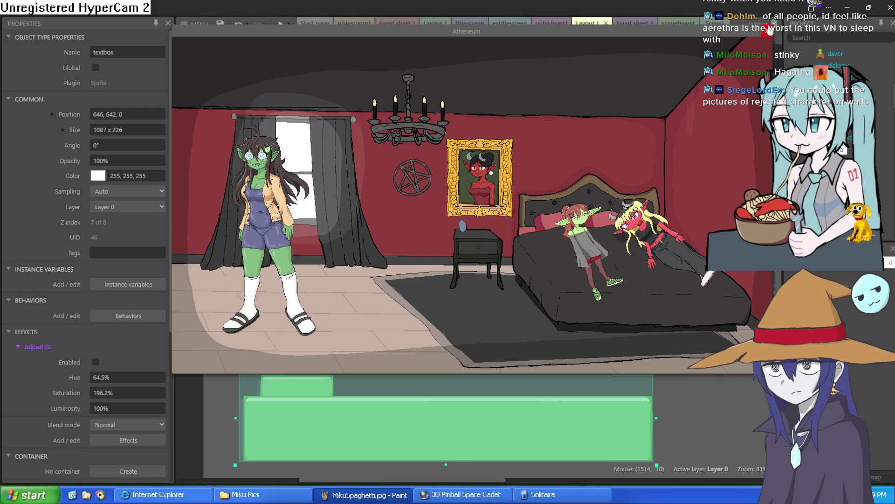
{"action": "left_click", "coordinate": [766, 31]}
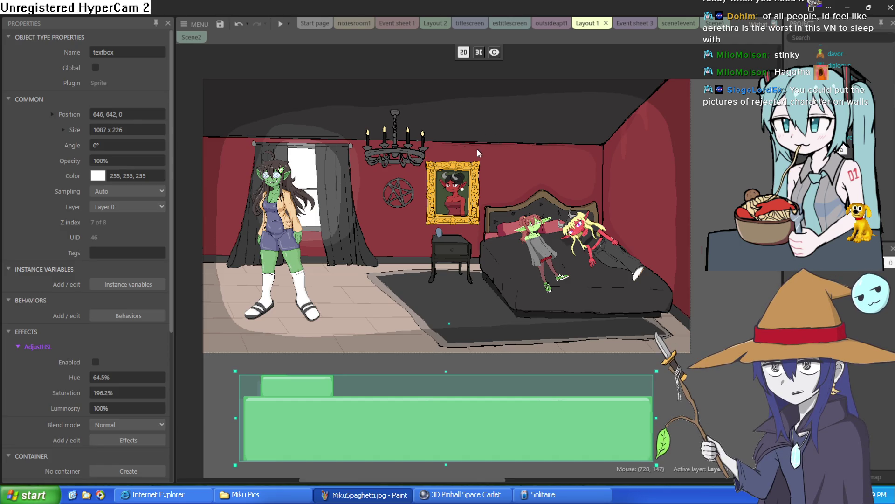
Narrow and shrink the demon girl moira, tilting her to about 315° on the bed
{"action": "scroll", "coordinate": [543, 220], "scroll_direction": "up", "scroll_amount": 5}
{"action": "scroll", "coordinate": [542, 220], "scroll_direction": "down", "scroll_amount": 4}
{"action": "scroll", "coordinate": [460, 248], "scroll_direction": "up", "scroll_amount": 5}
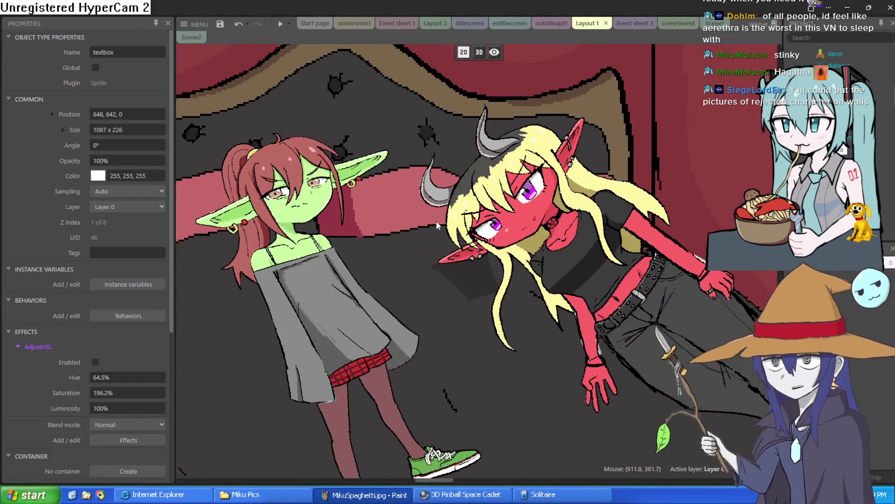
{"action": "left_click", "coordinate": [459, 249]}
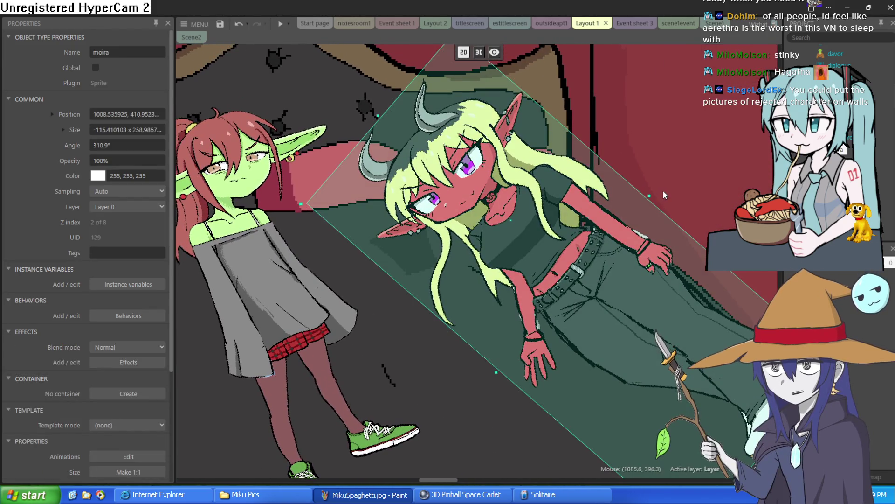
{"action": "left_click_drag", "start_coordinate": [652, 196], "coordinate": [612, 236]}
{"action": "mouse_move", "coordinate": [561, 286]}
{"action": "left_mouse_down"}
{"action": "mouse_move", "coordinate": [566, 263]}
{"action": "mouse_move", "coordinate": [557, 250]}
{"action": "left_mouse_up"}
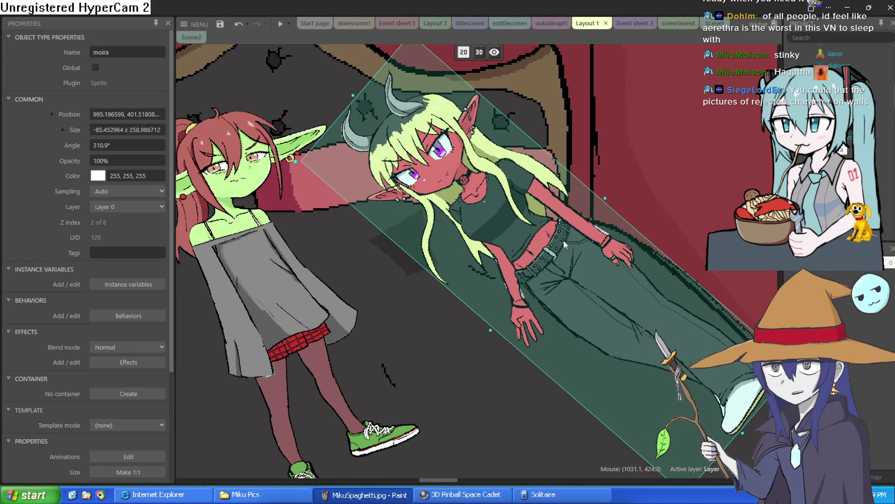
{"action": "scroll", "coordinate": [684, 301], "scroll_direction": "down", "scroll_amount": 1}
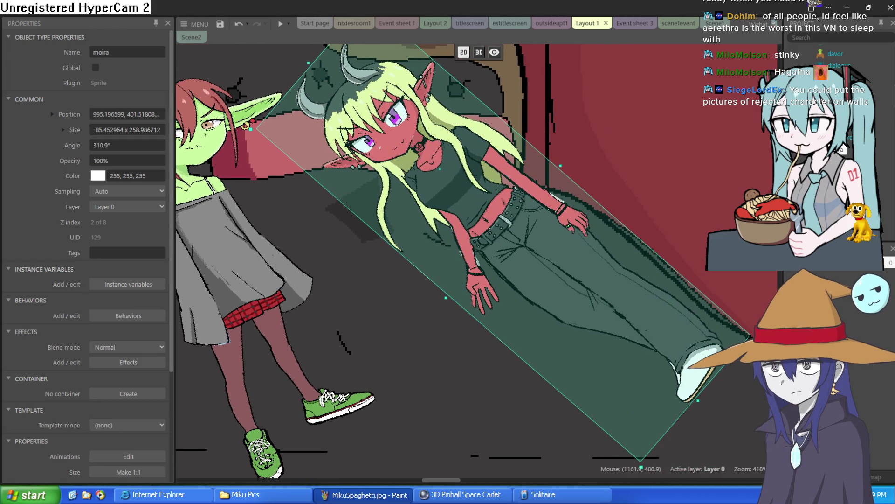
{"action": "mouse_move", "coordinate": [544, 264]}
{"action": "left_mouse_down"}
{"action": "mouse_move", "coordinate": [569, 267]}
{"action": "mouse_move", "coordinate": [562, 260]}
{"action": "left_mouse_up"}
{"action": "scroll", "coordinate": [329, 267], "scroll_direction": "up", "scroll_amount": 3}
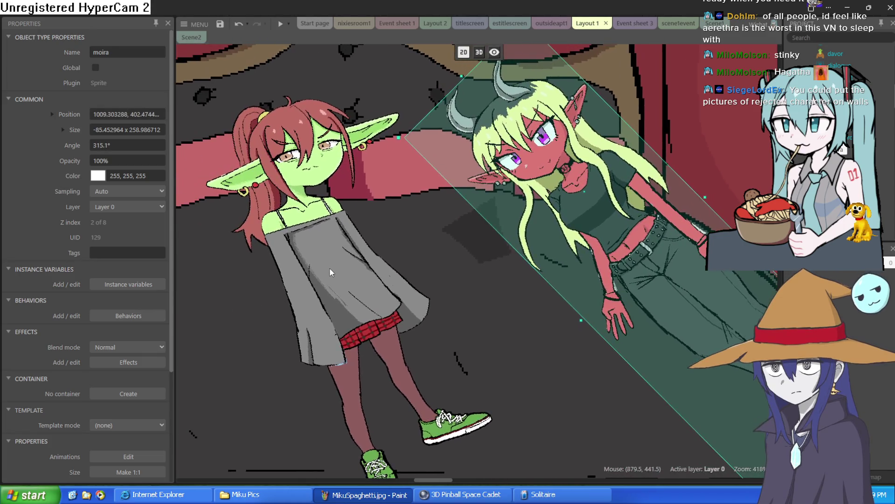
Slide the goblin girl nixie right to about 937.8, 447, against moira
{"action": "left_click", "coordinate": [299, 267]}
{"action": "scroll", "coordinate": [322, 250], "scroll_direction": "up", "scroll_amount": 1}
{"action": "scroll", "coordinate": [322, 249], "scroll_direction": "down", "scroll_amount": 2}
{"action": "mouse_move", "coordinate": [402, 235]}
{"action": "left_mouse_down"}
{"action": "mouse_move", "coordinate": [390, 225]}
{"action": "mouse_move", "coordinate": [421, 242]}
{"action": "left_mouse_up"}
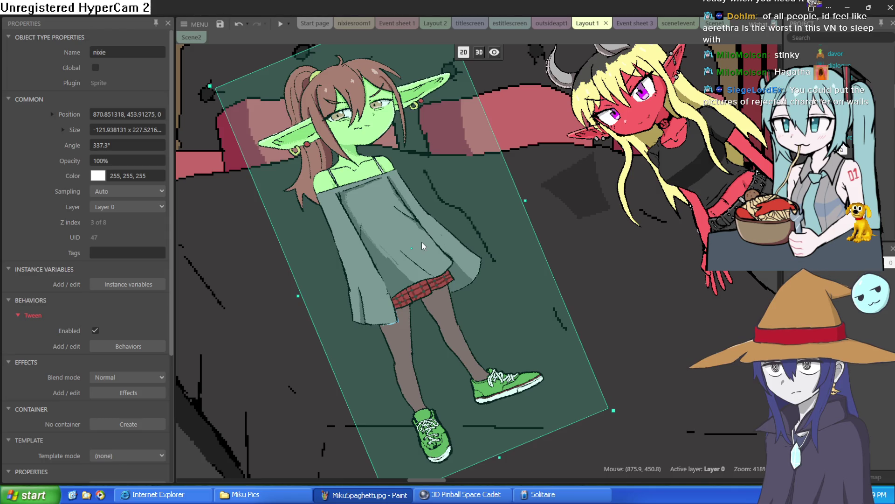
{"action": "scroll", "coordinate": [478, 228], "scroll_direction": "up", "scroll_amount": 2}
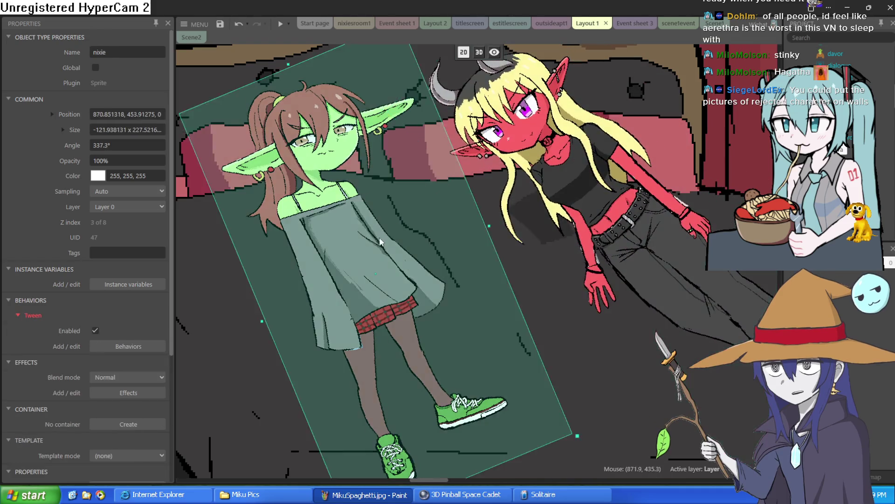
{"action": "mouse_move", "coordinate": [379, 237]}
{"action": "left_mouse_down"}
{"action": "mouse_move", "coordinate": [459, 228]}
{"action": "mouse_move", "coordinate": [513, 209]}
{"action": "mouse_move", "coordinate": [509, 223]}
{"action": "left_mouse_up"}
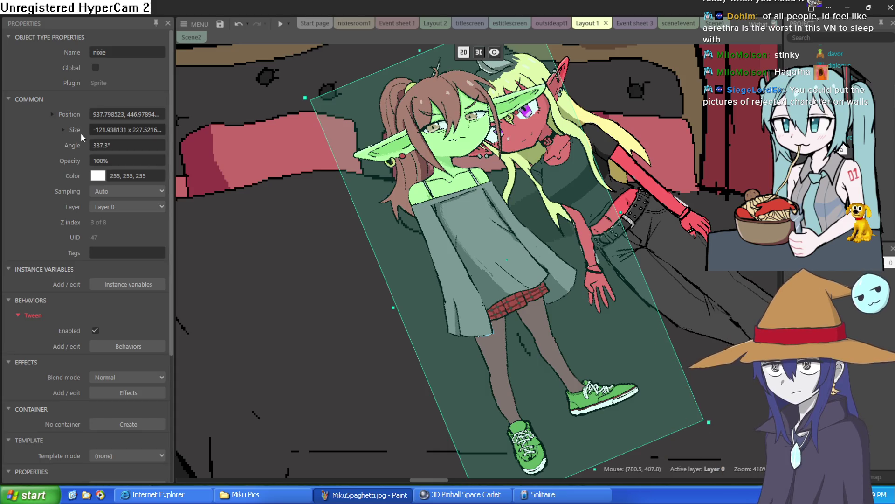
Flip nixie horizontally by removing the minus sign from her Width value
{"action": "left_click", "coordinate": [62, 130]}
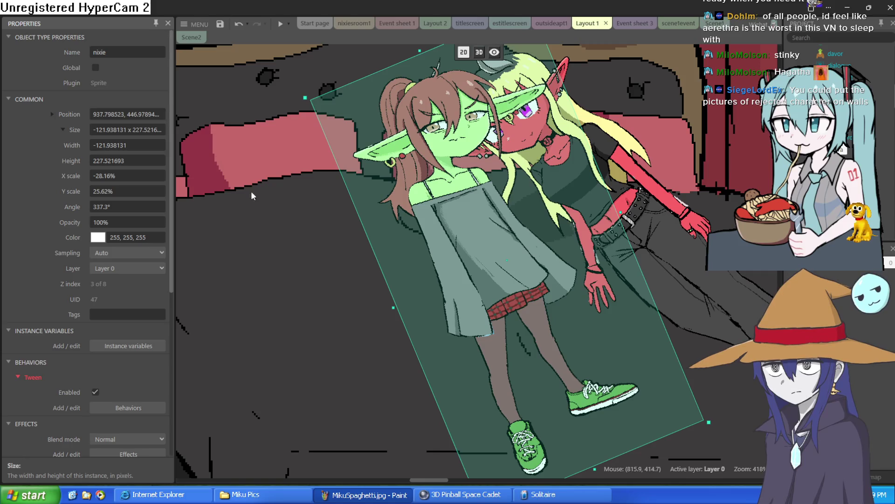
{"action": "left_click", "coordinate": [99, 145]}
{"action": "left_click", "coordinate": [99, 145]}
{"action": "key", "text": "BackSpace"}
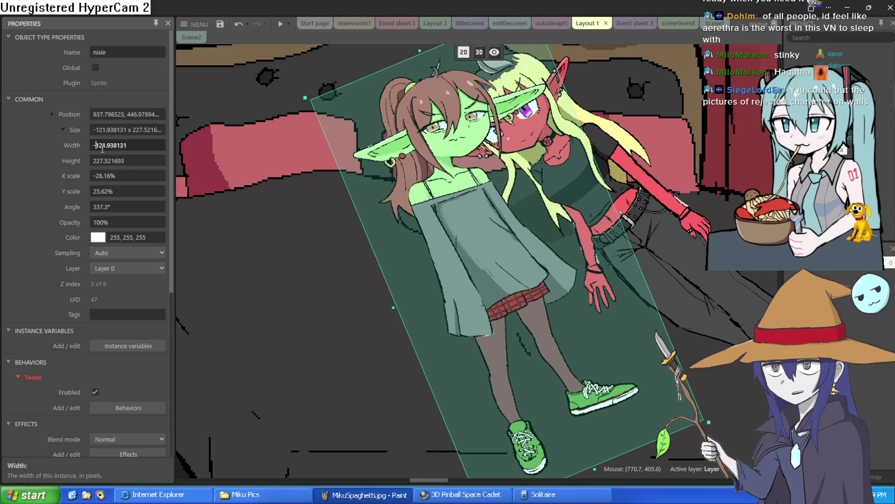
{"action": "key", "text": "Tab"}
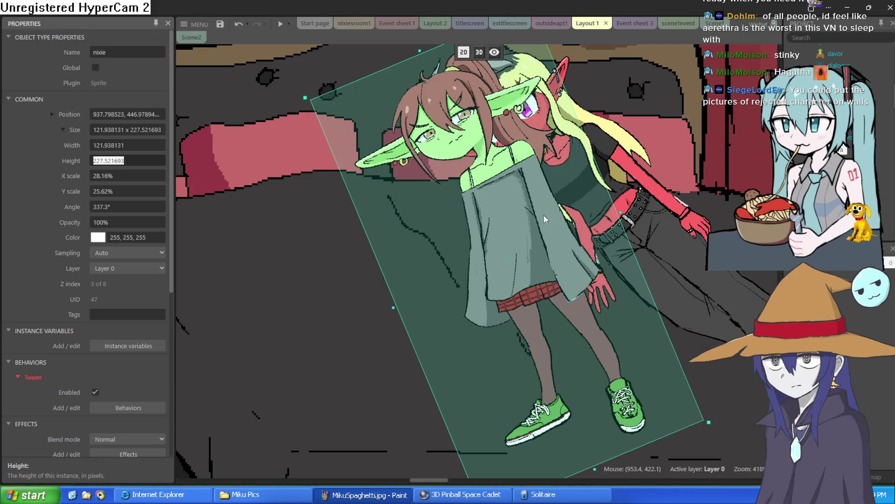
Place nixie at about 873, 452 tilted 318.8° beside moira, then minimise the editor
{"action": "left_click_drag", "start_coordinate": [542, 214], "coordinate": [531, 239]}
{"action": "left_click_drag", "start_coordinate": [683, 428], "coordinate": [567, 326]}
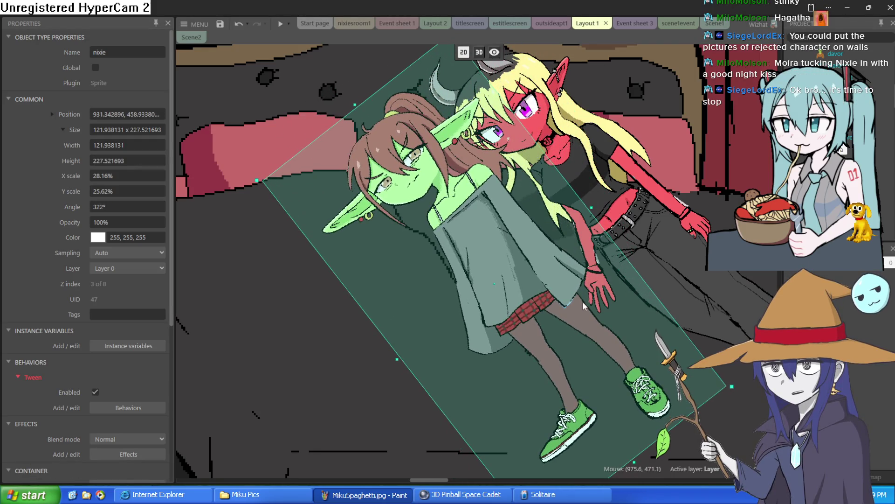
{"action": "mouse_move", "coordinate": [543, 279]}
{"action": "left_mouse_down"}
{"action": "mouse_move", "coordinate": [509, 286]}
{"action": "mouse_move", "coordinate": [455, 259]}
{"action": "left_mouse_up"}
{"action": "scroll", "coordinate": [462, 261], "scroll_direction": "down", "scroll_amount": 3}
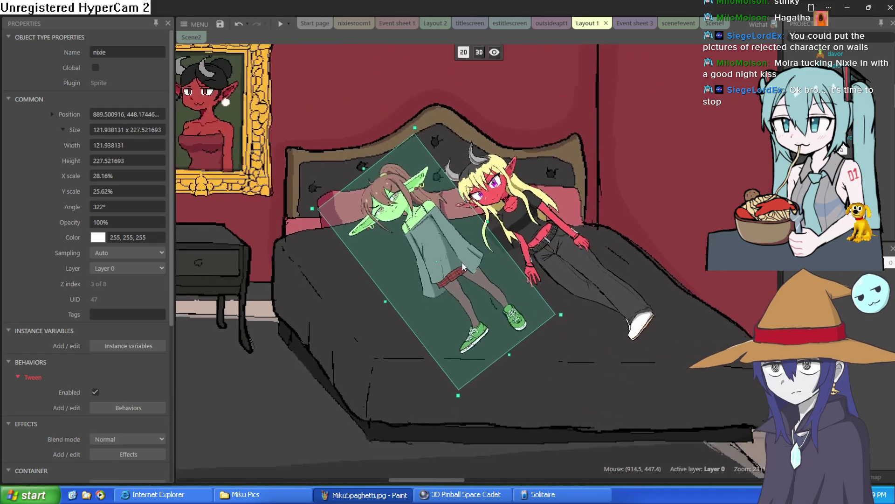
{"action": "left_click_drag", "start_coordinate": [534, 245], "coordinate": [602, 256]}
{"action": "left_click_drag", "start_coordinate": [439, 266], "coordinate": [422, 270]}
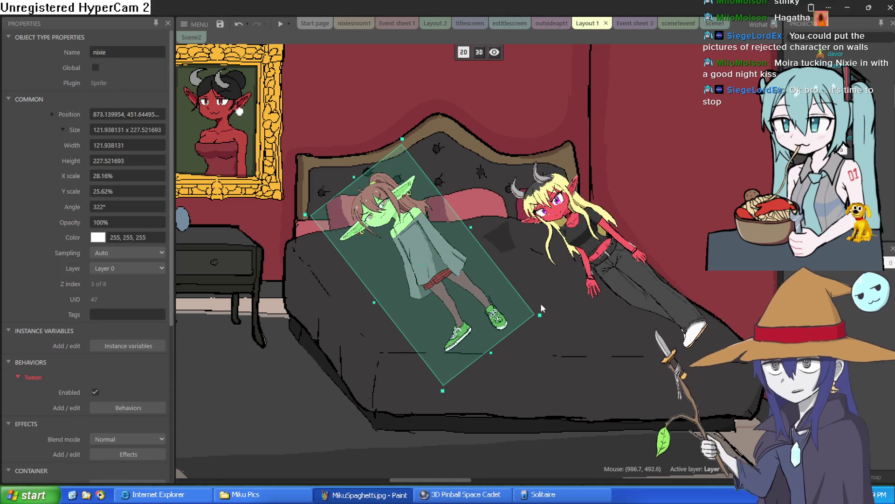
{"action": "mouse_move", "coordinate": [546, 313]}
{"action": "left_mouse_down"}
{"action": "mouse_move", "coordinate": [545, 323]}
{"action": "mouse_move", "coordinate": [558, 311]}
{"action": "left_mouse_up"}
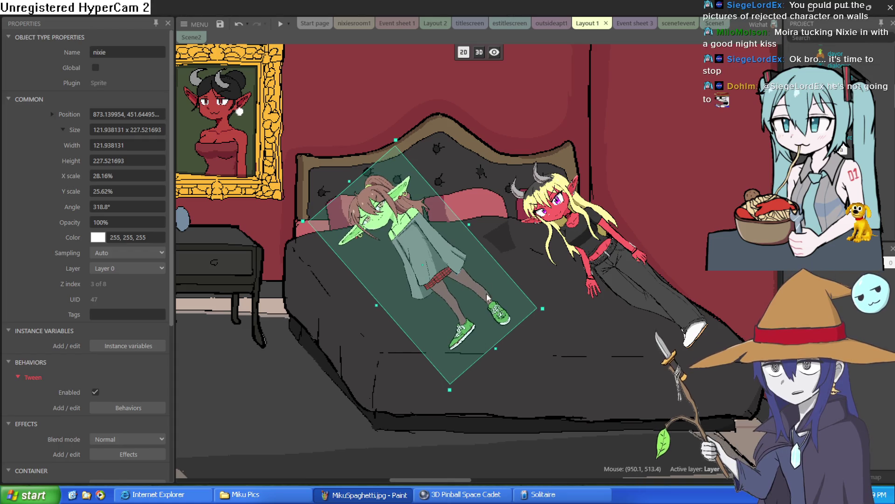
{"action": "left_click", "coordinate": [848, 8]}
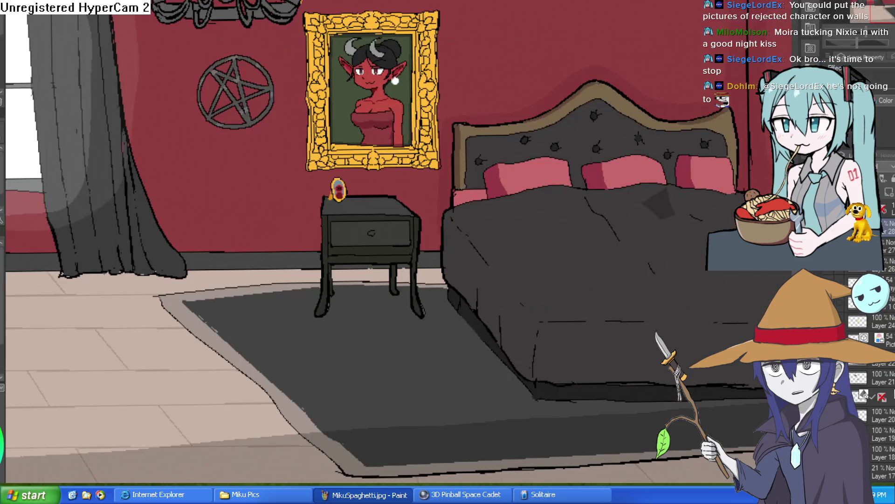
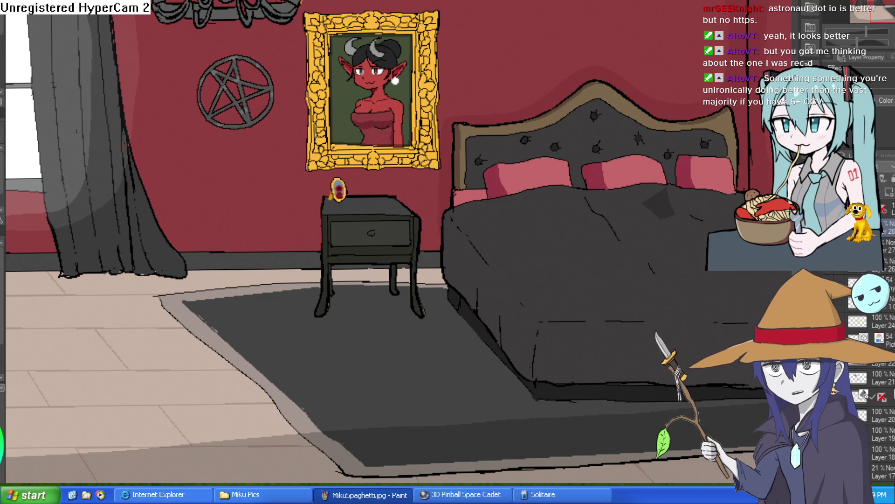
Switch from Clip Studio Paint to the Construct 3 layout with the bed and character sprites
{"action": "key", "text": "alt+Tab"}
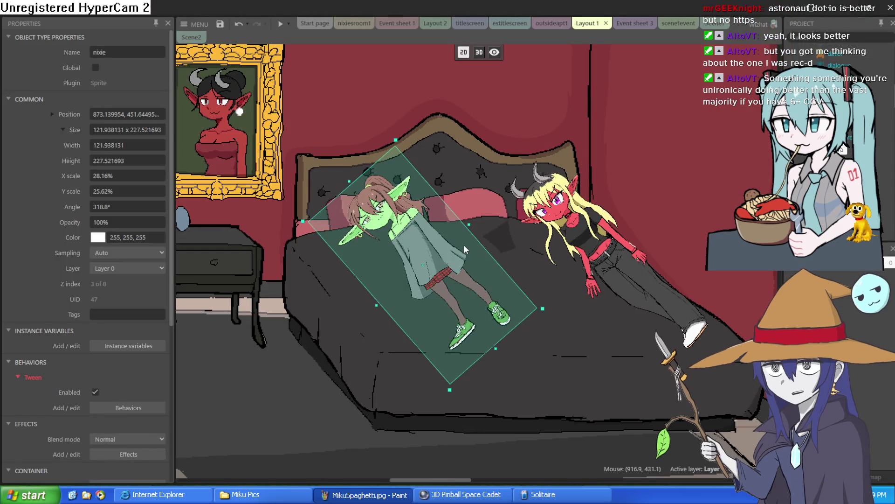
Tilt and nudge the nixie sprite, then undo back to an earlier sprite arrangement
{"action": "left_click_drag", "start_coordinate": [473, 221], "coordinate": [475, 215]}
{"action": "left_click_drag", "start_coordinate": [447, 247], "coordinate": [458, 230]}
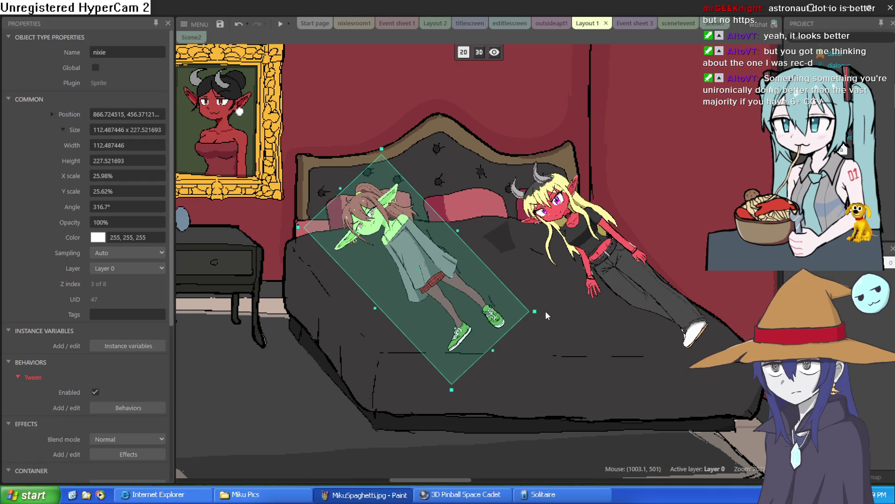
{"action": "left_click", "coordinate": [63, 130]}
{"action": "left_click", "coordinate": [63, 130]}
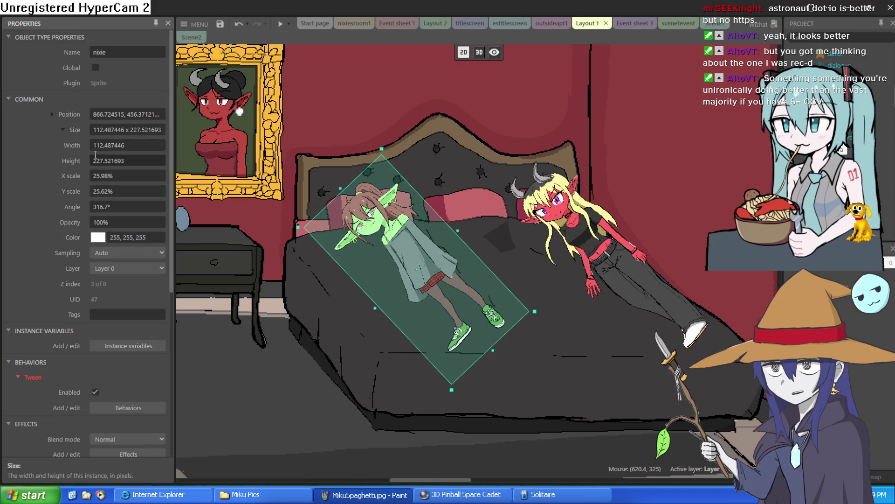
{"action": "key", "text": "ctrl+z"}
{"action": "key", "text": "ctrl+z"}
{"action": "key", "text": "ctrl+z"}
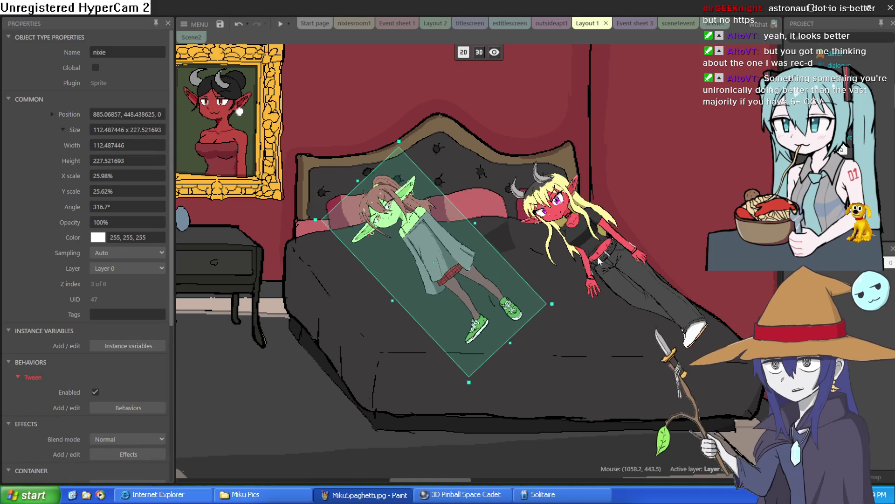
{"action": "key", "text": "ctrl+z"}
{"action": "key", "text": "ctrl+z"}
{"action": "key", "text": "ctrl+z"}
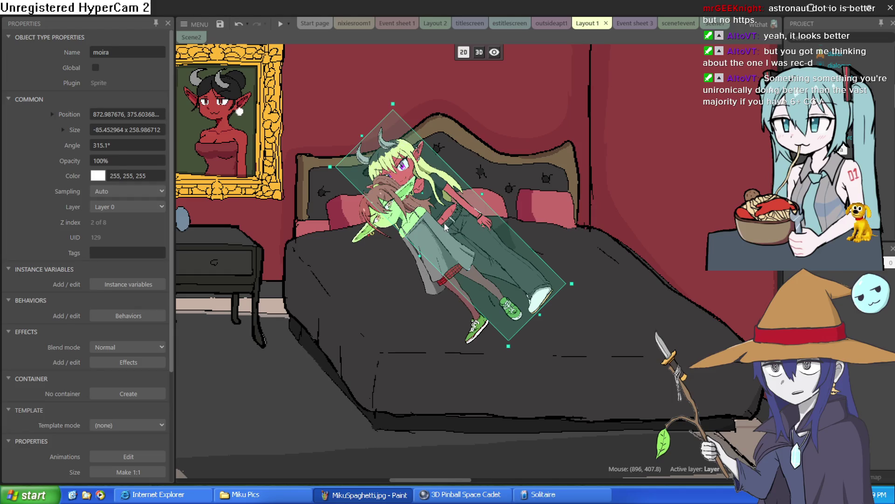
{"action": "key", "text": "ctrl+z"}
{"action": "key", "text": "ctrl+z"}
{"action": "key", "text": "ctrl+z"}
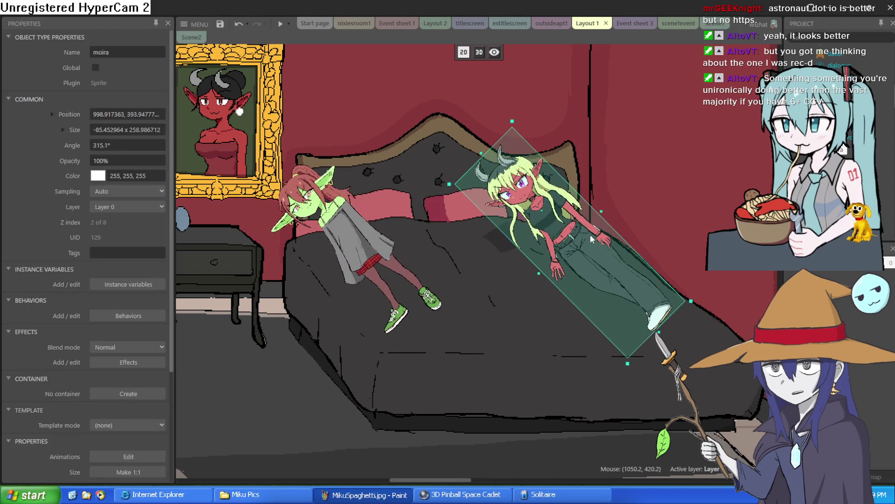
{"action": "key", "text": "ctrl+y"}
{"action": "key", "text": "ctrl+y"}
{"action": "key", "text": "ctrl+y"}
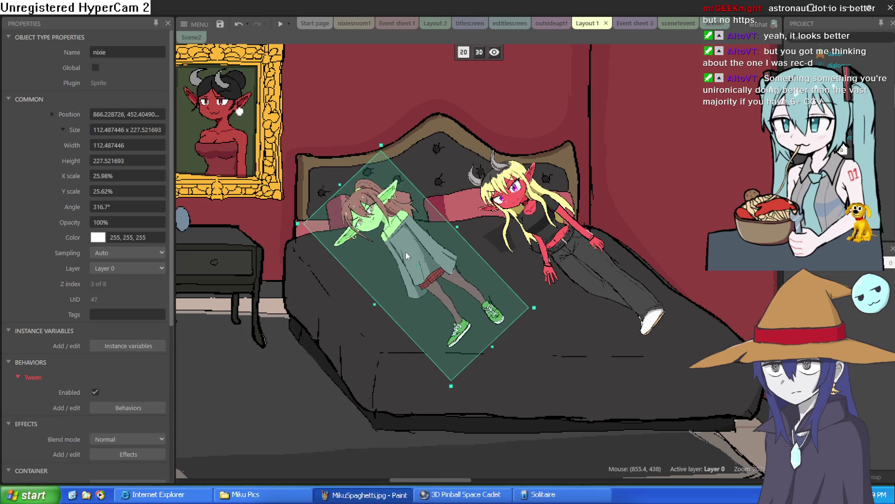
{"action": "key", "text": "ctrl+z"}
{"action": "key", "text": "ctrl+z"}
{"action": "key", "text": "ctrl+z"}
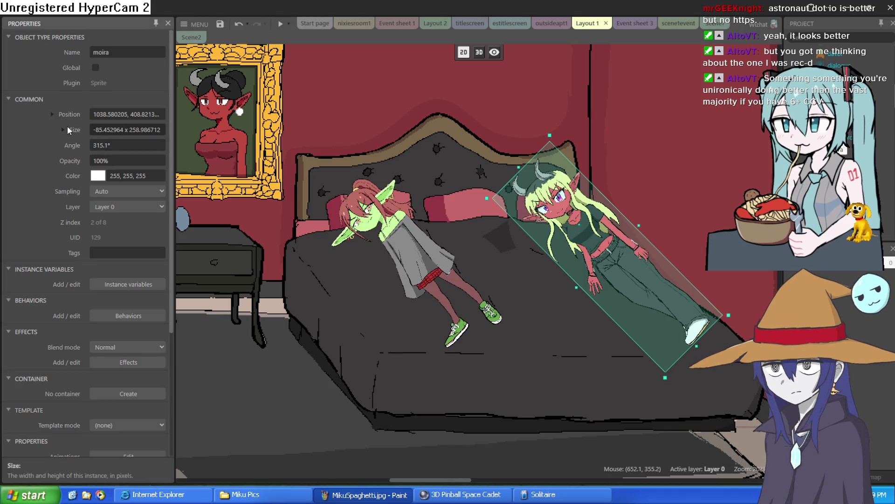
Unflip moira by making her Width positive, 85.452964, in Properties
{"action": "left_click", "coordinate": [63, 130]}
{"action": "left_click", "coordinate": [99, 144]}
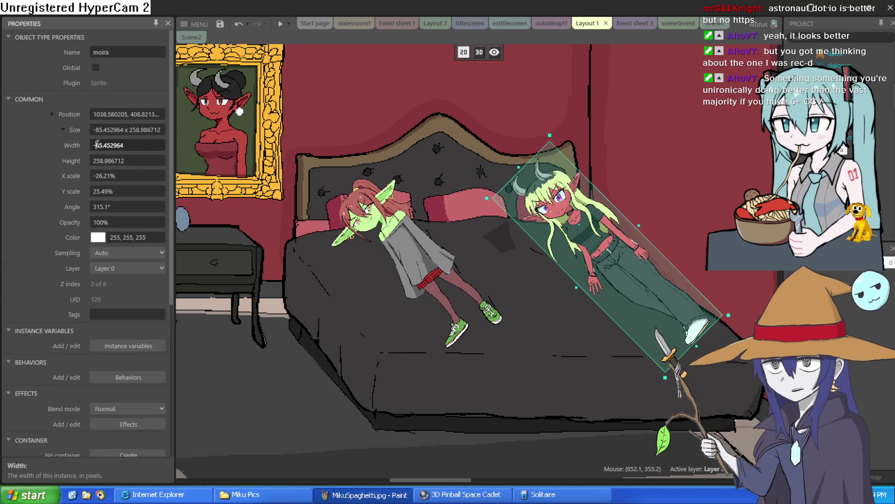
{"action": "key", "text": "Home"}
{"action": "key", "text": "Delete"}
{"action": "key", "text": "Tab"}
Rotate moira and move her left, then move nixie onto her across the bed
{"action": "left_click_drag", "start_coordinate": [632, 275], "coordinate": [629, 273]}
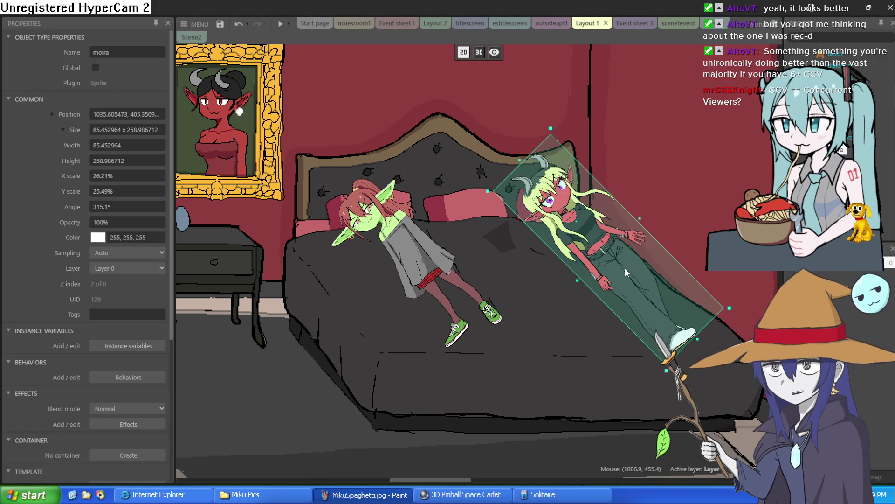
{"action": "left_click_drag", "start_coordinate": [741, 306], "coordinate": [736, 313]}
{"action": "left_click_drag", "start_coordinate": [654, 280], "coordinate": [556, 261]}
{"action": "left_click_drag", "start_coordinate": [414, 265], "coordinate": [465, 258]}
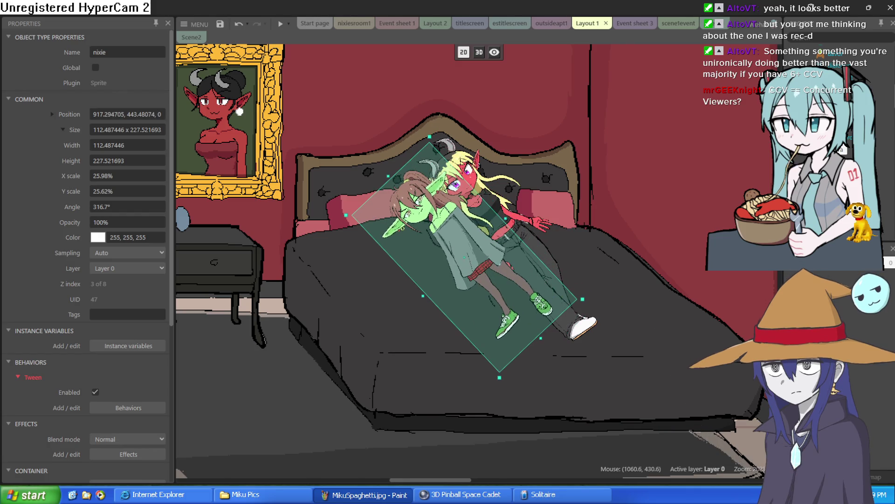
{"action": "left_click", "coordinate": [675, 228]}
{"action": "scroll", "coordinate": [675, 225], "scroll_direction": "down", "scroll_amount": 5}
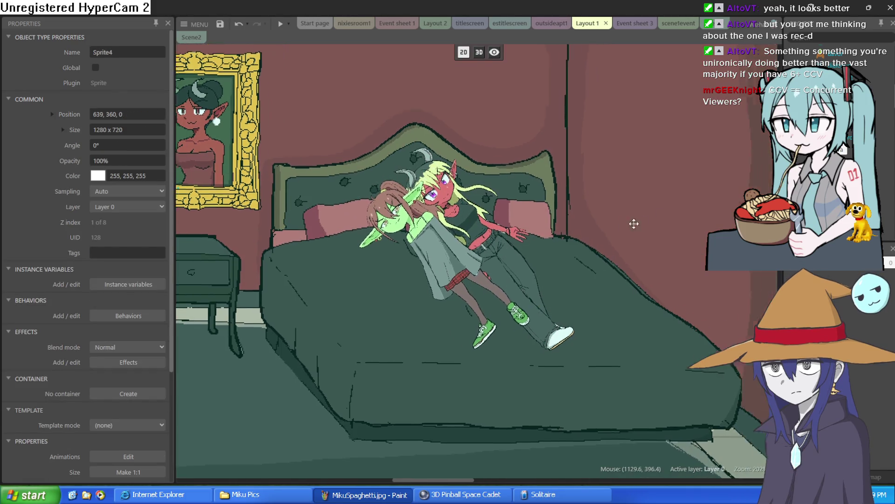
Zoom out to the whole room and drag nixie left beside moira on the bed
{"action": "left_click", "coordinate": [658, 182]}
{"action": "scroll", "coordinate": [550, 258], "scroll_direction": "up", "scroll_amount": 4}
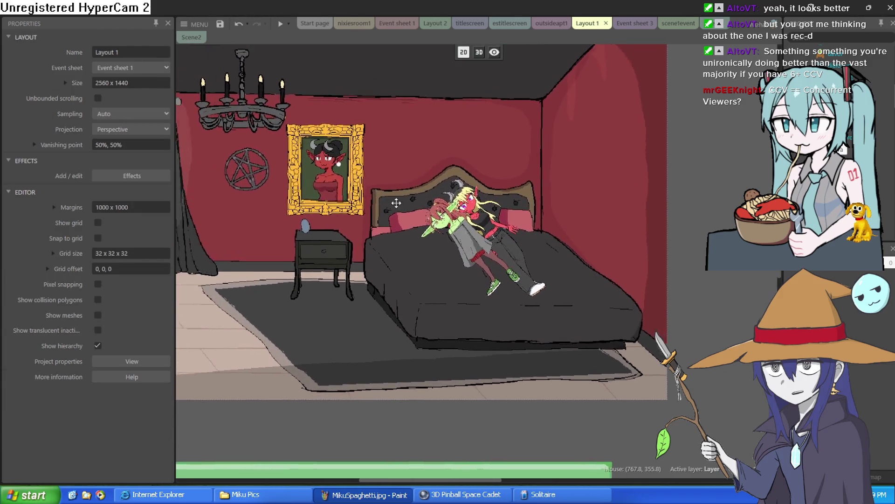
{"action": "scroll", "coordinate": [549, 254], "scroll_direction": "down", "scroll_amount": 3}
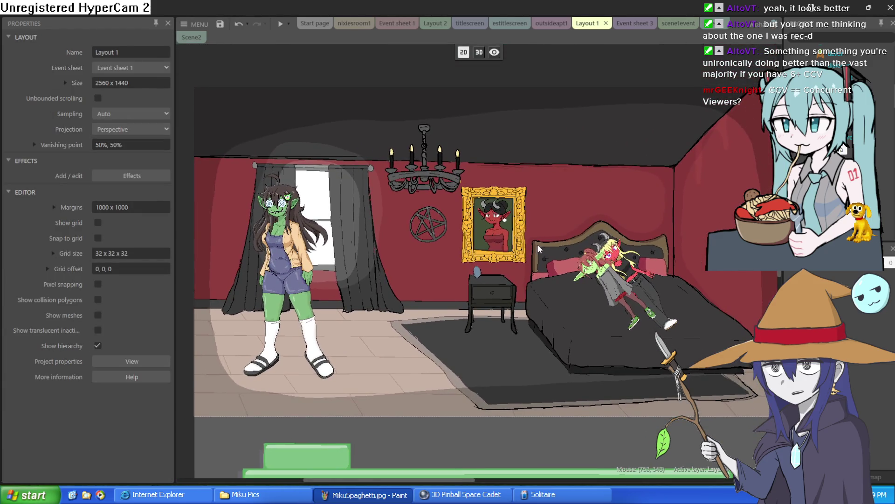
{"action": "mouse_move", "coordinate": [582, 298]}
{"action": "left_mouse_down"}
{"action": "mouse_move", "coordinate": [563, 302]}
{"action": "mouse_move", "coordinate": [615, 290]}
{"action": "left_mouse_up"}
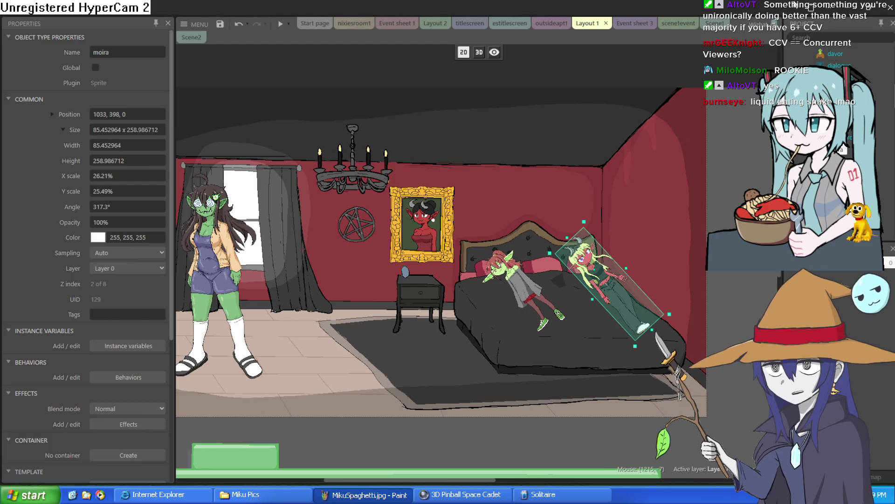
{"action": "key", "text": "alt+Tab"}
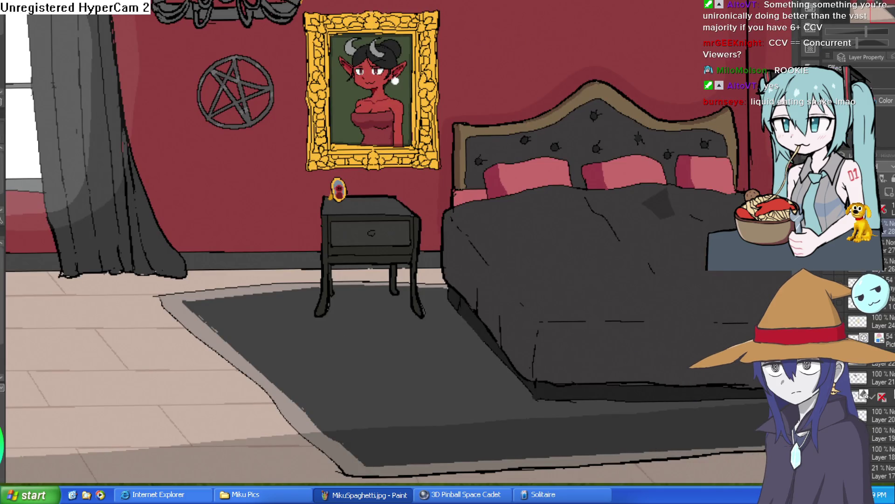
Zoom in twice on the nightstand in the bedroom artwork and pan around it
{"action": "scroll", "coordinate": [439, 278], "scroll_direction": "down", "scroll_amount": 2}
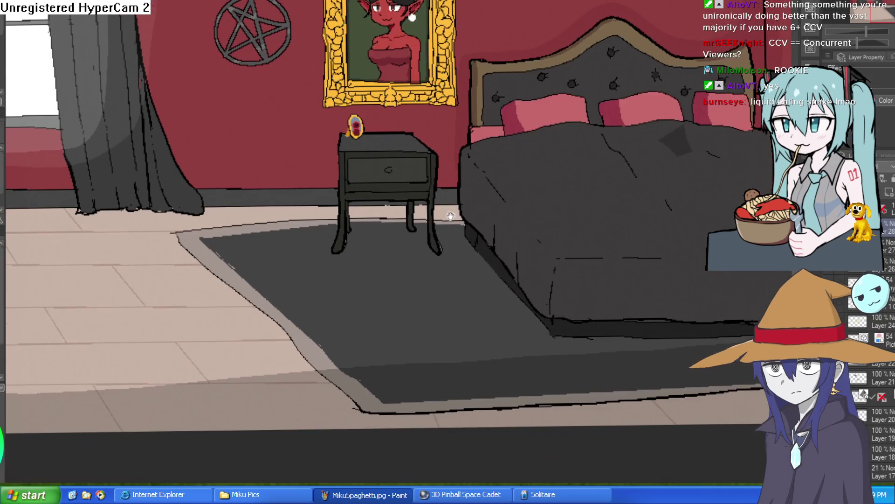
{"action": "left_click", "coordinate": [416, 159]}
{"action": "left_click", "coordinate": [416, 159]}
{"action": "scroll", "coordinate": [448, 220], "scroll_direction": "up", "scroll_amount": 1}
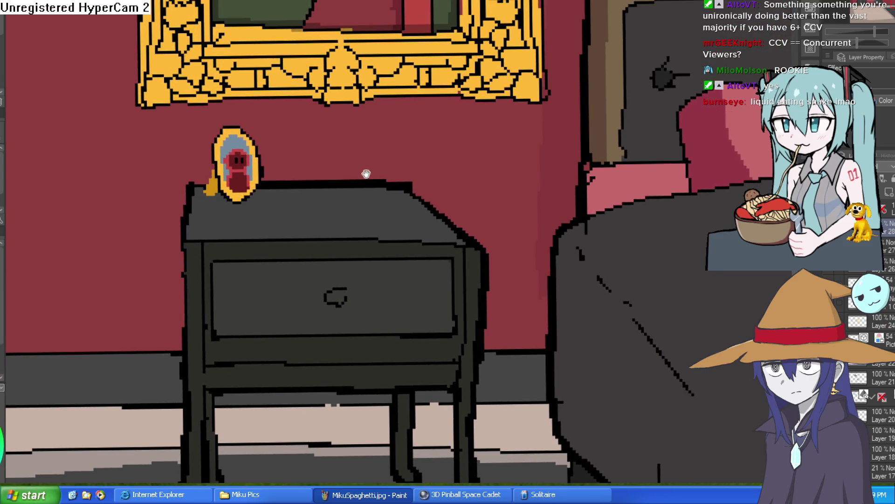
{"action": "mouse_move", "coordinate": [393, 182]}
{"action": "left_mouse_down"}
{"action": "mouse_move", "coordinate": [409, 174]}
{"action": "mouse_move", "coordinate": [410, 159]}
{"action": "left_mouse_up"}
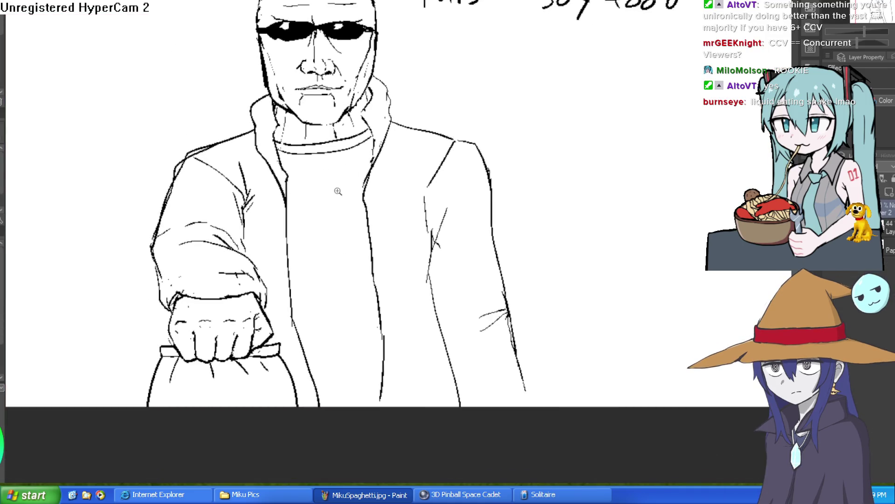
Ink the chest centre line, collarbones and short chest muscle strokes on the sweater
{"action": "scroll", "coordinate": [338, 194], "scroll_direction": "up", "scroll_amount": 2}
{"action": "mouse_move", "coordinate": [313, 151]}
{"action": "left_mouse_down"}
{"action": "mouse_move", "coordinate": [310, 258]}
{"action": "mouse_move", "coordinate": [264, 286]}
{"action": "left_mouse_up"}
{"action": "mouse_move", "coordinate": [314, 234]}
{"action": "left_mouse_down"}
{"action": "mouse_move", "coordinate": [333, 271]}
{"action": "mouse_move", "coordinate": [386, 283]}
{"action": "left_mouse_up"}
{"action": "mouse_move", "coordinate": [335, 305]}
{"action": "left_mouse_down"}
{"action": "mouse_move", "coordinate": [329, 188]}
{"action": "mouse_move", "coordinate": [368, 215]}
{"action": "left_mouse_up"}
{"action": "left_click_drag", "start_coordinate": [292, 182], "coordinate": [265, 218]}
{"action": "left_click_drag", "start_coordinate": [324, 246], "coordinate": [315, 199]}
{"action": "scroll", "coordinate": [316, 199], "scroll_direction": "down", "scroll_amount": 2}
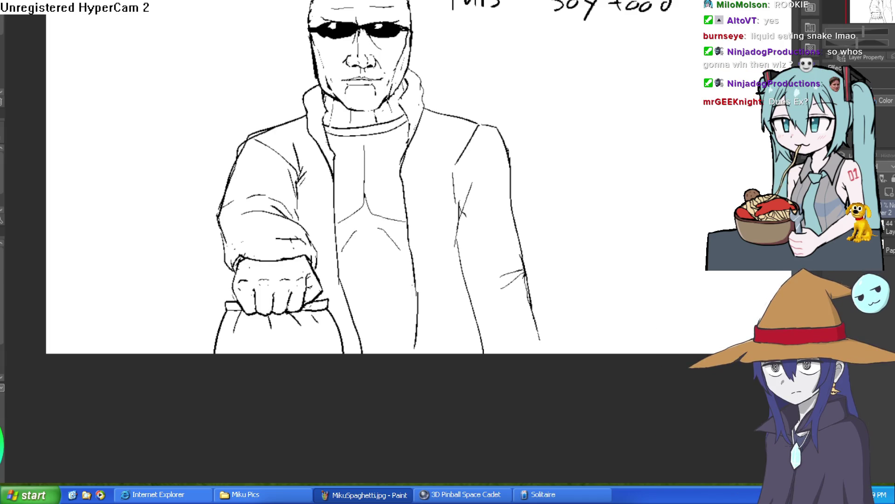
Undo a stray sweater stroke, pan down and draw a curved loop on the belly
{"action": "left_click_drag", "start_coordinate": [405, 272], "coordinate": [407, 296]}
{"action": "key", "text": "ctrl+z"}
{"action": "left_click_drag", "start_coordinate": [406, 254], "coordinate": [400, 323]}
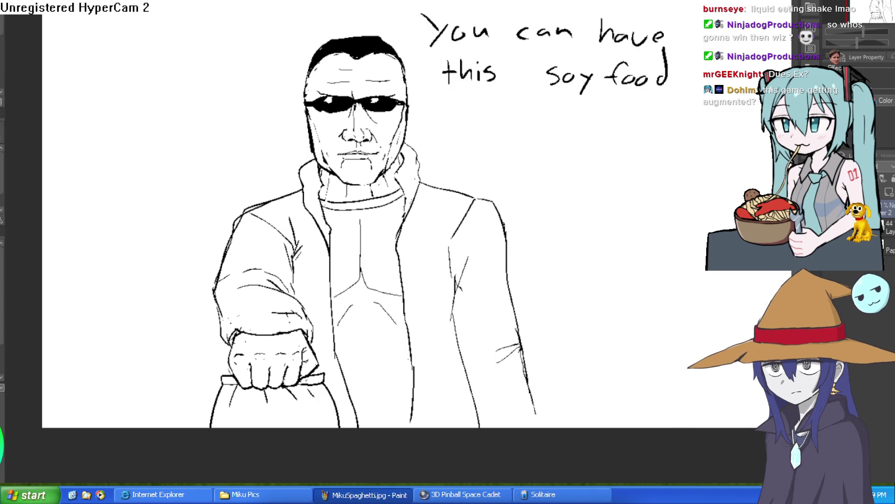
{"action": "mouse_move", "coordinate": [338, 329]}
{"action": "left_mouse_down"}
{"action": "mouse_move", "coordinate": [400, 338]}
{"action": "mouse_move", "coordinate": [387, 362]}
{"action": "mouse_move", "coordinate": [345, 360]}
{"action": "mouse_move", "coordinate": [336, 330]}
{"action": "left_mouse_up"}
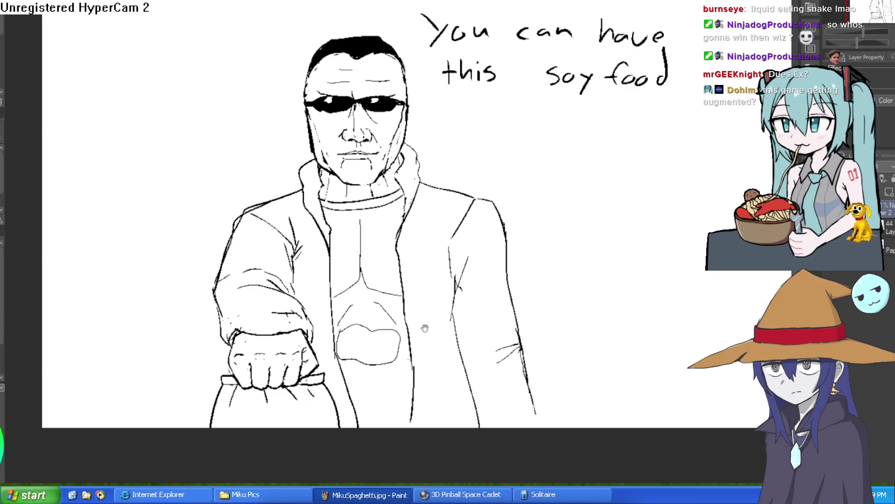
Redraw the belly shapes as a figure-eight with side lines and a curve below
{"action": "scroll", "coordinate": [426, 328], "scroll_direction": "down", "scroll_amount": 3}
{"action": "key", "text": "ctrl+z"}
{"action": "mouse_move", "coordinate": [346, 277]}
{"action": "left_mouse_down"}
{"action": "mouse_move", "coordinate": [347, 296]}
{"action": "mouse_move", "coordinate": [365, 309]}
{"action": "mouse_move", "coordinate": [408, 302]}
{"action": "mouse_move", "coordinate": [401, 270]}
{"action": "mouse_move", "coordinate": [339, 285]}
{"action": "mouse_move", "coordinate": [351, 310]}
{"action": "left_mouse_up"}
{"action": "key", "text": "ctrl+z"}
{"action": "mouse_move", "coordinate": [384, 304]}
{"action": "left_mouse_down"}
{"action": "mouse_move", "coordinate": [397, 286]}
{"action": "mouse_move", "coordinate": [373, 275]}
{"action": "mouse_move", "coordinate": [410, 281]}
{"action": "mouse_move", "coordinate": [412, 295]}
{"action": "left_mouse_up"}
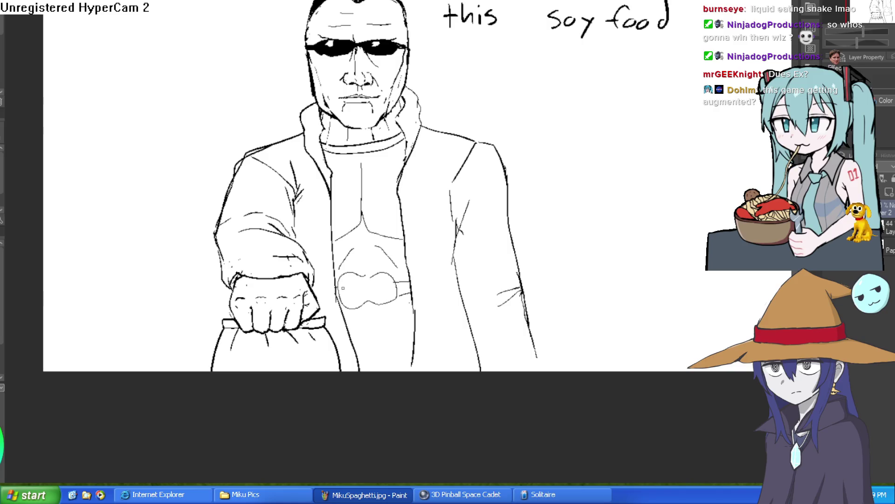
{"action": "scroll", "coordinate": [368, 243], "scroll_direction": "down", "scroll_amount": 3}
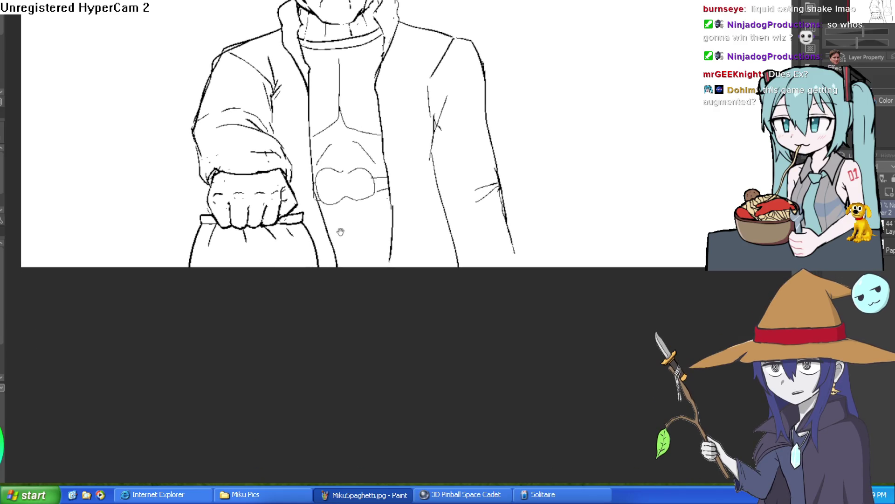
{"action": "mouse_move", "coordinate": [331, 228]}
{"action": "left_mouse_down"}
{"action": "mouse_move", "coordinate": [382, 223]}
{"action": "mouse_move", "coordinate": [381, 255]}
{"action": "mouse_move", "coordinate": [338, 256]}
{"action": "left_mouse_up"}
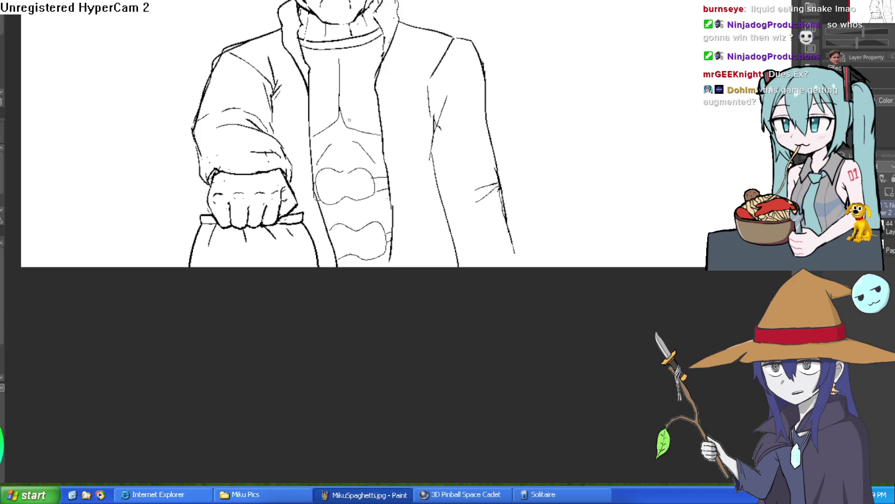
Draw the centre line down chest and belly, and small loops inside the torso ovals
{"action": "mouse_move", "coordinate": [341, 111]}
{"action": "left_mouse_down"}
{"action": "mouse_move", "coordinate": [344, 164]}
{"action": "mouse_move", "coordinate": [336, 164]}
{"action": "left_mouse_up"}
{"action": "mouse_move", "coordinate": [351, 200]}
{"action": "left_mouse_down"}
{"action": "mouse_move", "coordinate": [352, 231]}
{"action": "mouse_move", "coordinate": [345, 226]}
{"action": "left_mouse_up"}
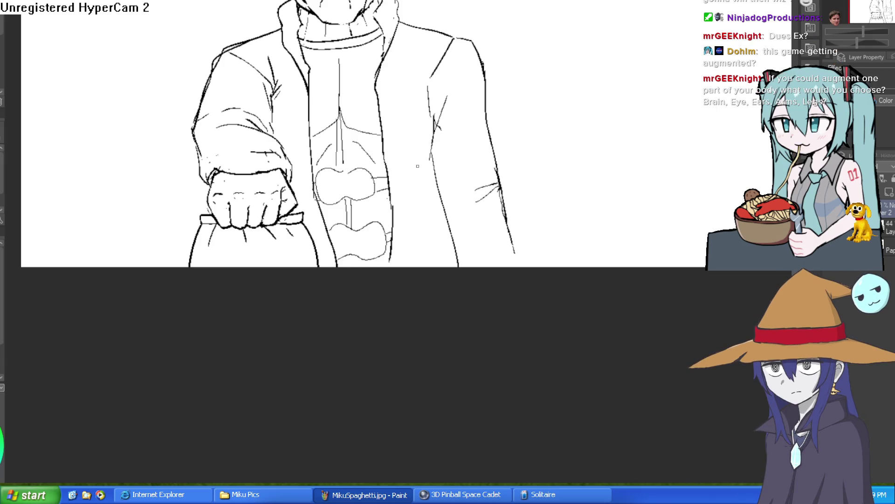
{"action": "left_click_drag", "start_coordinate": [356, 181], "coordinate": [329, 188]}
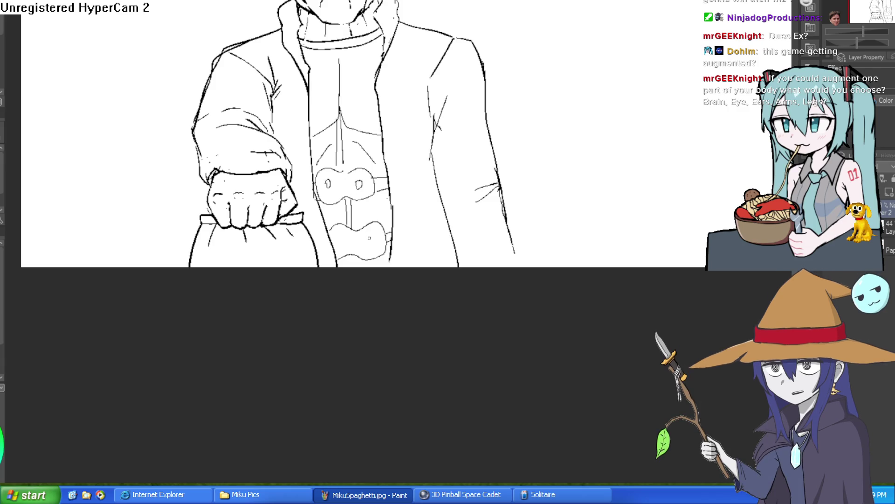
{"action": "key", "text": "ctrl+z"}
{"action": "key", "text": "ctrl+z"}
{"action": "mouse_move", "coordinate": [338, 181]}
{"action": "left_mouse_down"}
{"action": "mouse_move", "coordinate": [349, 182]}
{"action": "mouse_move", "coordinate": [339, 189]}
{"action": "left_mouse_up"}
{"action": "mouse_move", "coordinate": [349, 237]}
{"action": "left_mouse_down"}
{"action": "mouse_move", "coordinate": [359, 247]}
{"action": "mouse_move", "coordinate": [347, 239]}
{"action": "left_mouse_up"}
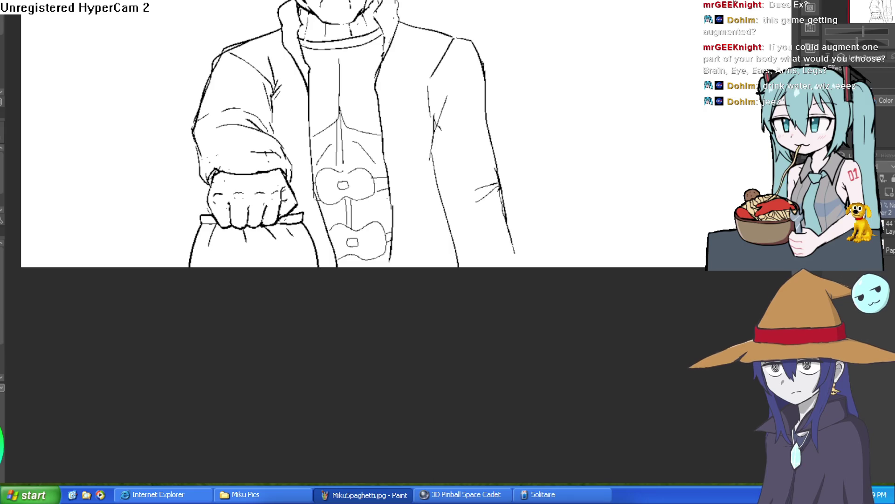
{"action": "scroll", "coordinate": [545, 99], "scroll_direction": "up", "scroll_amount": 5}
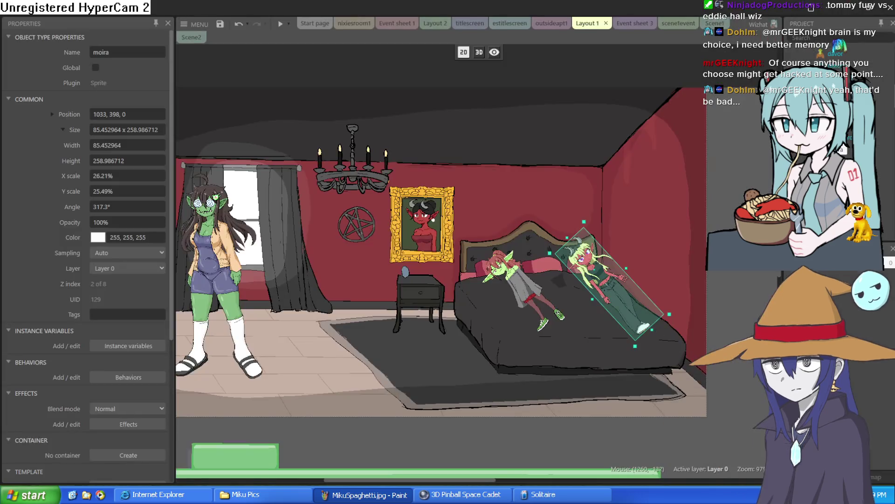
Nudge moira slightly down-right and rotate nixie a little clockwise on the bed
{"action": "scroll", "coordinate": [566, 292], "scroll_direction": "up", "scroll_amount": 5}
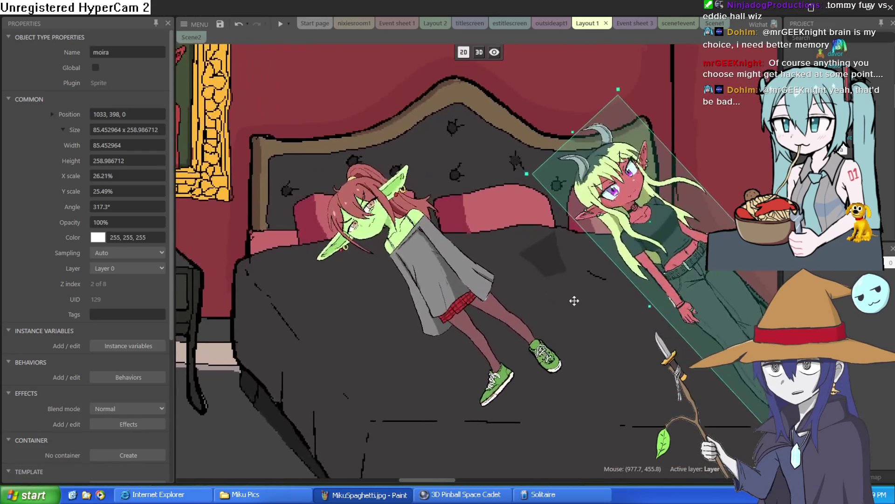
{"action": "mouse_move", "coordinate": [587, 275]}
{"action": "left_mouse_down"}
{"action": "mouse_move", "coordinate": [581, 287]}
{"action": "mouse_move", "coordinate": [572, 273]}
{"action": "mouse_move", "coordinate": [580, 286]}
{"action": "mouse_move", "coordinate": [588, 281]}
{"action": "mouse_move", "coordinate": [581, 278]}
{"action": "left_mouse_up"}
{"action": "scroll", "coordinate": [653, 217], "scroll_direction": "down", "scroll_amount": 2}
{"action": "scroll", "coordinate": [653, 217], "scroll_direction": "down", "scroll_amount": 2}
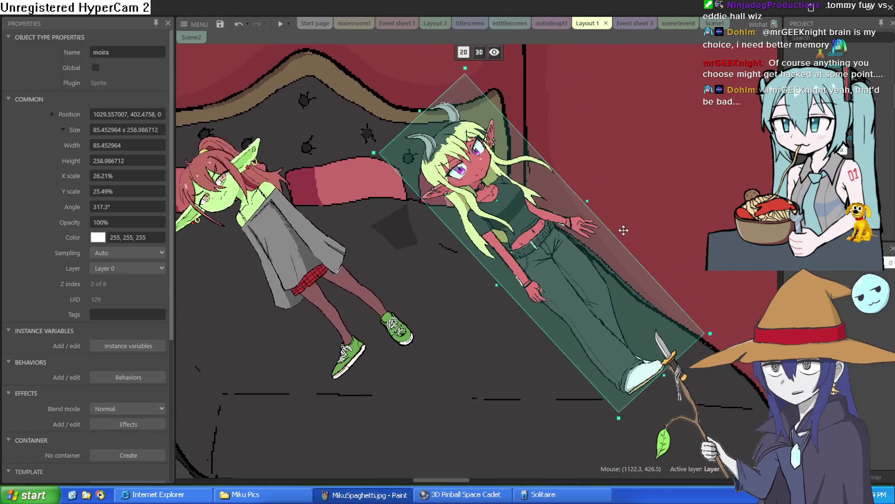
{"action": "scroll", "coordinate": [663, 177], "scroll_direction": "up", "scroll_amount": 2}
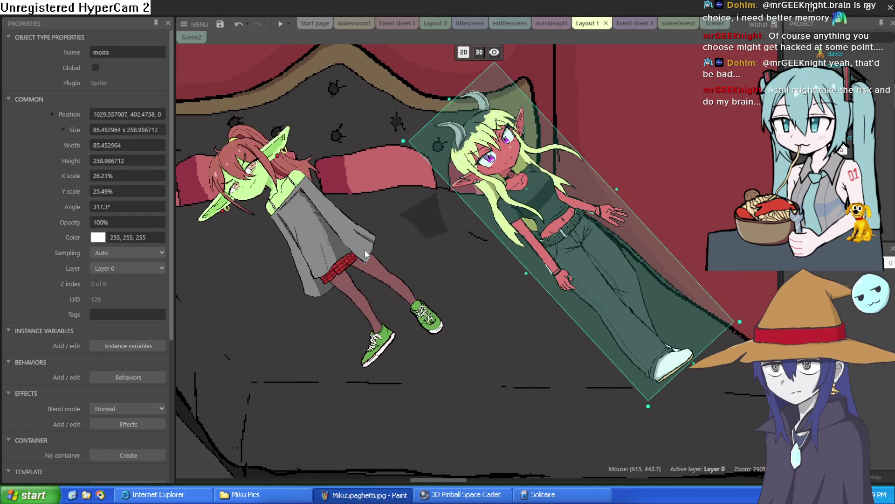
{"action": "left_click", "coordinate": [348, 263]}
{"action": "mouse_move", "coordinate": [482, 318]}
{"action": "left_mouse_down"}
{"action": "mouse_move", "coordinate": [477, 328]}
{"action": "mouse_move", "coordinate": [508, 316]}
{"action": "mouse_move", "coordinate": [548, 332]}
{"action": "mouse_move", "coordinate": [575, 277]}
{"action": "mouse_move", "coordinate": [550, 296]}
{"action": "left_mouse_up"}
{"action": "scroll", "coordinate": [550, 296], "scroll_direction": "down", "scroll_amount": 5}
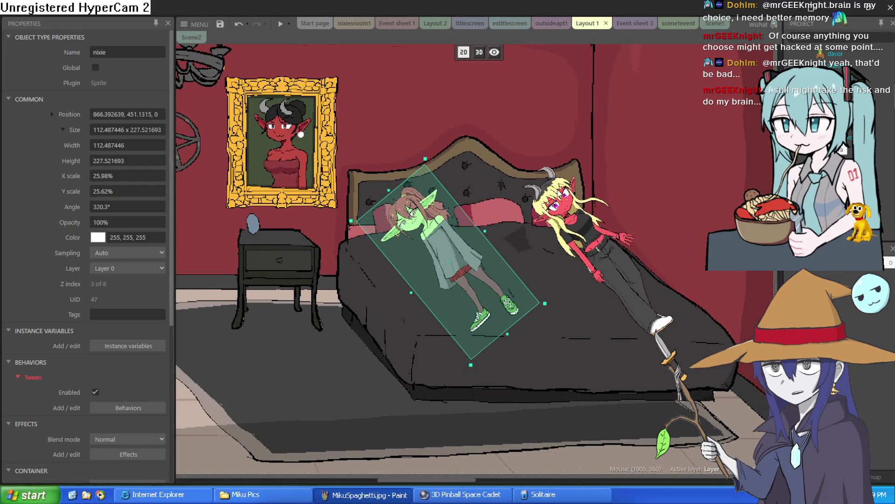
{"action": "scroll", "coordinate": [574, 190], "scroll_direction": "up", "scroll_amount": 2}
Adjust nixie to about 104 px wide, tilted 320.4°, shifted down-right onto the mattress
{"action": "left_click", "coordinate": [574, 191]}
{"action": "mouse_move", "coordinate": [370, 279]}
{"action": "left_mouse_down"}
{"action": "mouse_move", "coordinate": [452, 249]}
{"action": "mouse_move", "coordinate": [435, 253]}
{"action": "left_mouse_up"}
{"action": "mouse_move", "coordinate": [525, 301]}
{"action": "left_mouse_down"}
{"action": "mouse_move", "coordinate": [483, 317]}
{"action": "mouse_move", "coordinate": [531, 300]}
{"action": "left_mouse_up"}
{"action": "mouse_move", "coordinate": [423, 274]}
{"action": "left_mouse_down"}
{"action": "mouse_move", "coordinate": [399, 294]}
{"action": "mouse_move", "coordinate": [411, 282]}
{"action": "left_mouse_up"}
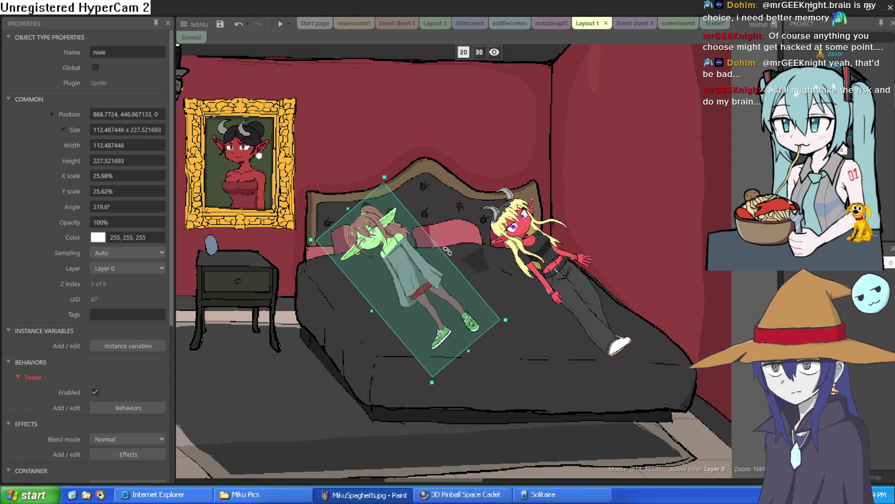
{"action": "left_click_drag", "start_coordinate": [441, 253], "coordinate": [444, 250]}
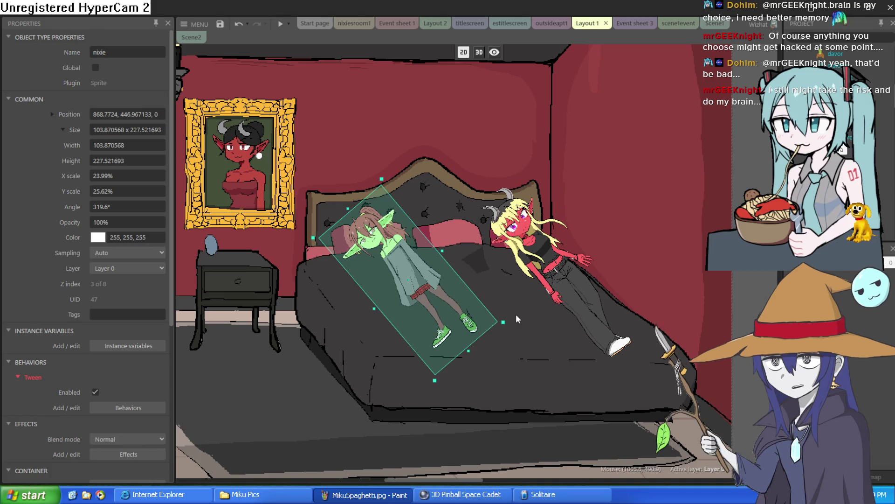
{"action": "left_click_drag", "start_coordinate": [508, 319], "coordinate": [506, 320]}
{"action": "left_click_drag", "start_coordinate": [451, 301], "coordinate": [455, 306]}
{"action": "left_click_drag", "start_coordinate": [448, 257], "coordinate": [448, 256]}
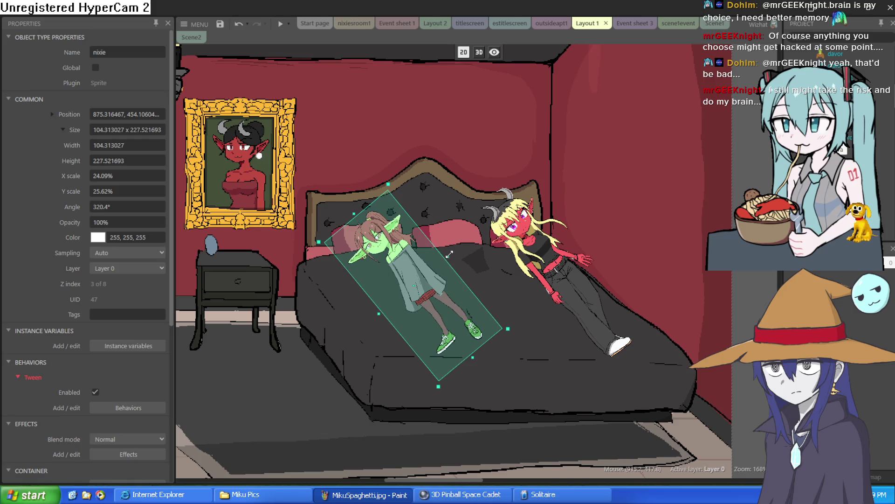
{"action": "left_click", "coordinate": [578, 268]}
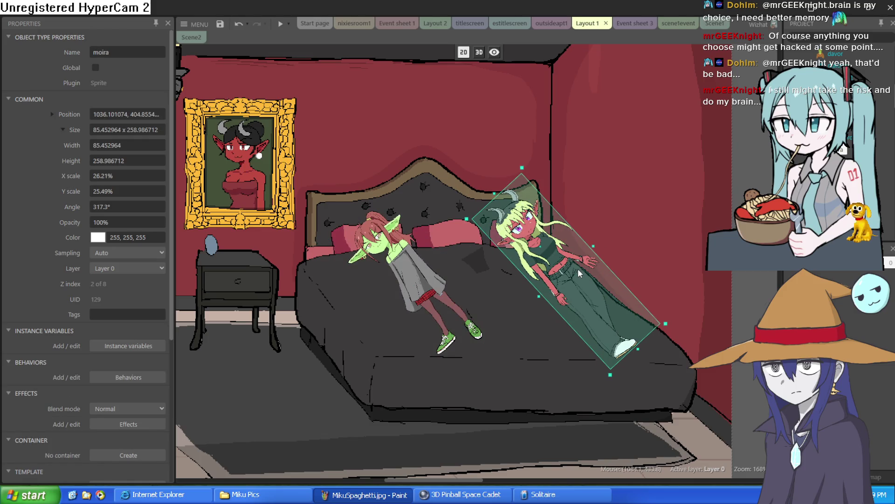
{"action": "scroll", "coordinate": [594, 275], "scroll_direction": "down", "scroll_amount": 2}
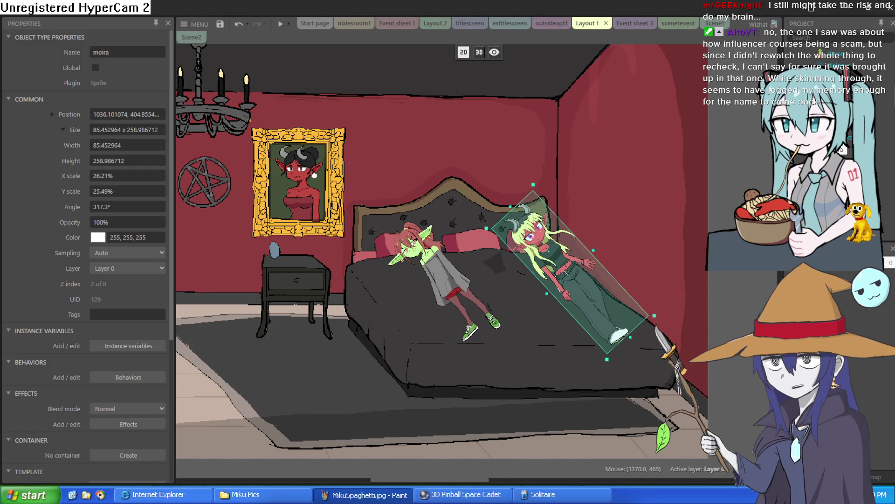
{"action": "left_click", "coordinate": [739, 285]}
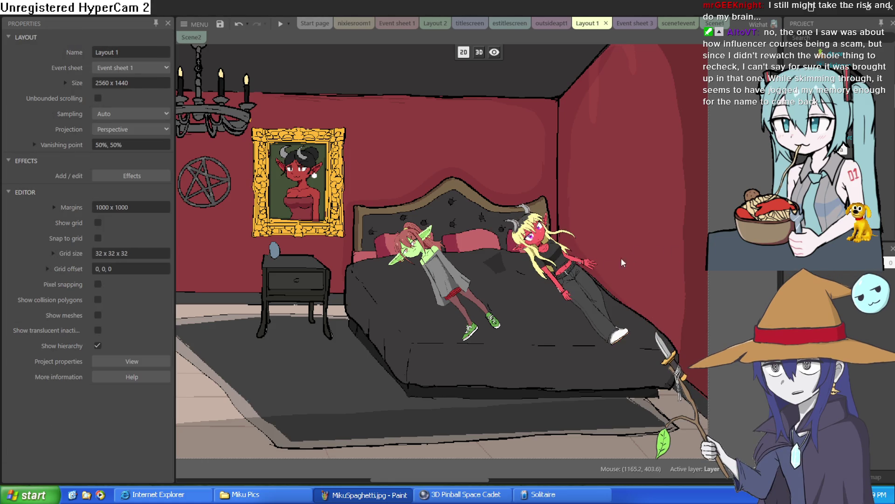
{"action": "scroll", "coordinate": [553, 274], "scroll_direction": "down", "scroll_amount": 3}
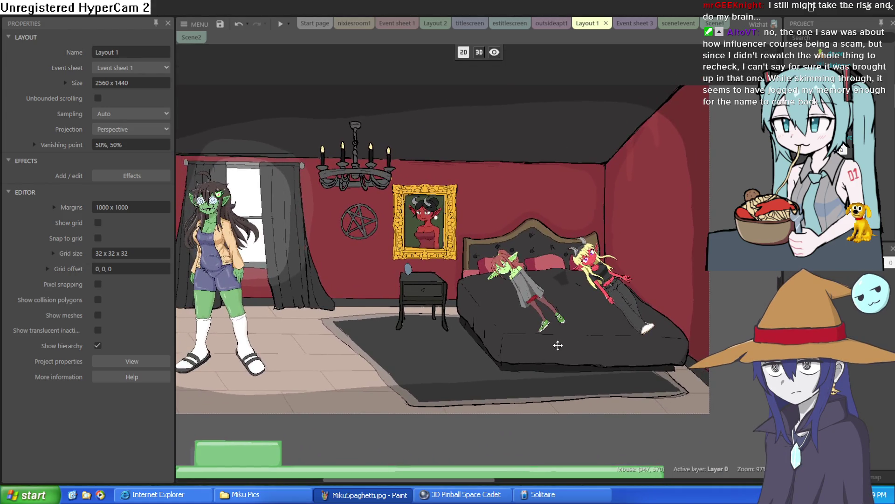
{"action": "mouse_move", "coordinate": [557, 344]}
{"action": "left_mouse_down"}
{"action": "mouse_move", "coordinate": [635, 357]}
{"action": "mouse_move", "coordinate": [614, 356]}
{"action": "mouse_move", "coordinate": [614, 312]}
{"action": "left_mouse_up"}
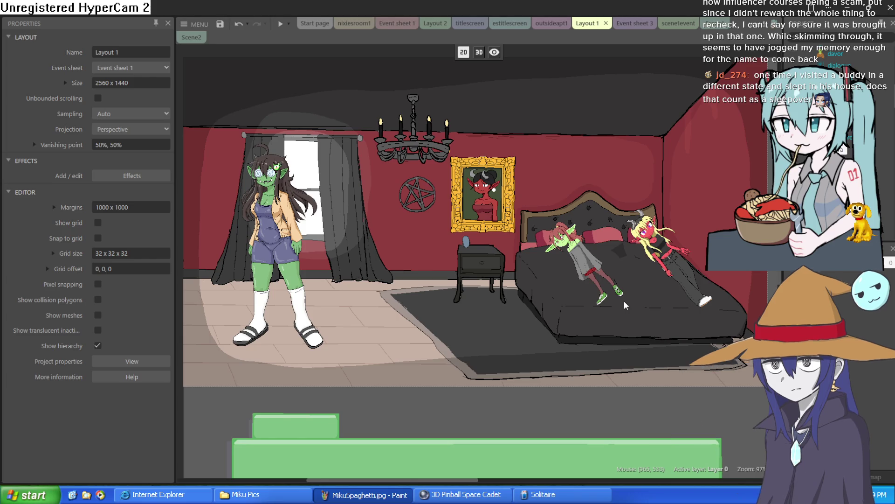
{"action": "scroll", "coordinate": [623, 311], "scroll_direction": "up", "scroll_amount": 1}
{"action": "left_click_drag", "start_coordinate": [623, 311], "coordinate": [622, 313]}
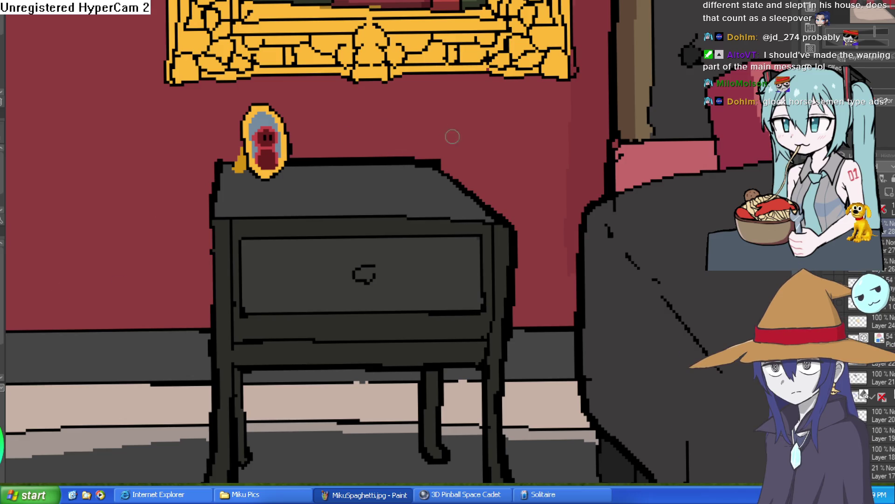
Outline the nightstand cup's interior in white and fill it solid white
{"action": "mouse_move", "coordinate": [372, 125]}
{"action": "left_mouse_down"}
{"action": "mouse_move", "coordinate": [388, 192]}
{"action": "mouse_move", "coordinate": [429, 199]}
{"action": "mouse_move", "coordinate": [436, 154]}
{"action": "mouse_move", "coordinate": [402, 112]}
{"action": "mouse_move", "coordinate": [375, 115]}
{"action": "mouse_move", "coordinate": [373, 123]}
{"action": "left_mouse_up"}
{"action": "scroll", "coordinate": [391, 115], "scroll_direction": "up", "scroll_amount": 2}
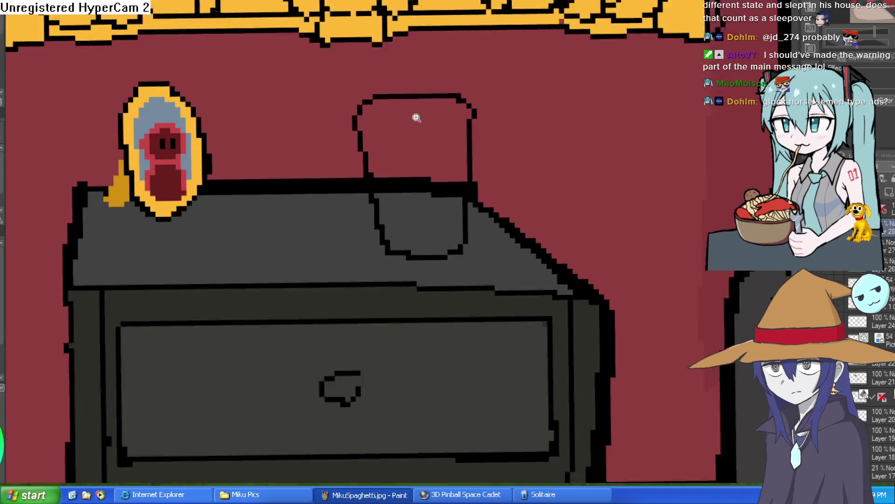
{"action": "left_click", "coordinate": [368, 116]}
{"action": "key", "text": "ctrl+z"}
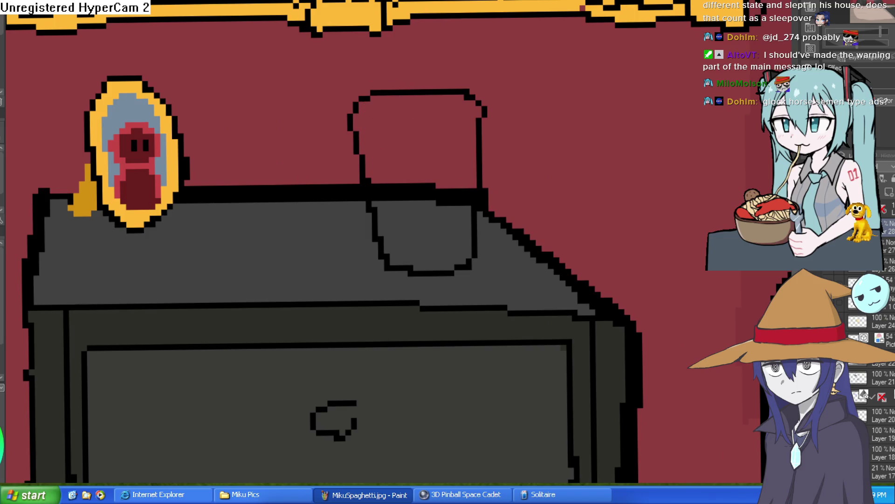
{"action": "mouse_move", "coordinate": [375, 139]}
{"action": "left_mouse_down"}
{"action": "mouse_move", "coordinate": [392, 212]}
{"action": "mouse_move", "coordinate": [415, 252]}
{"action": "mouse_move", "coordinate": [461, 243]}
{"action": "mouse_move", "coordinate": [456, 134]}
{"action": "mouse_move", "coordinate": [430, 140]}
{"action": "left_mouse_up"}
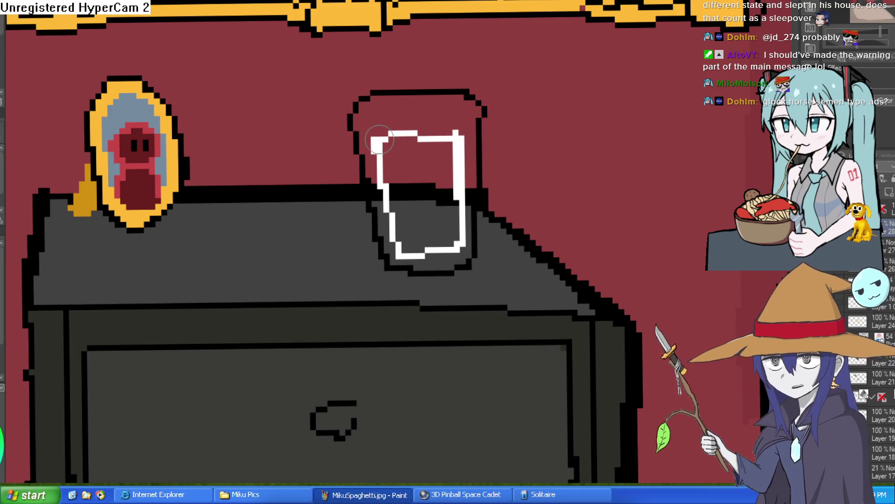
{"action": "key", "text": "g"}
{"action": "left_click", "coordinate": [426, 154]}
{"action": "left_click", "coordinate": [432, 207]}
{"action": "left_click", "coordinate": [431, 200]}
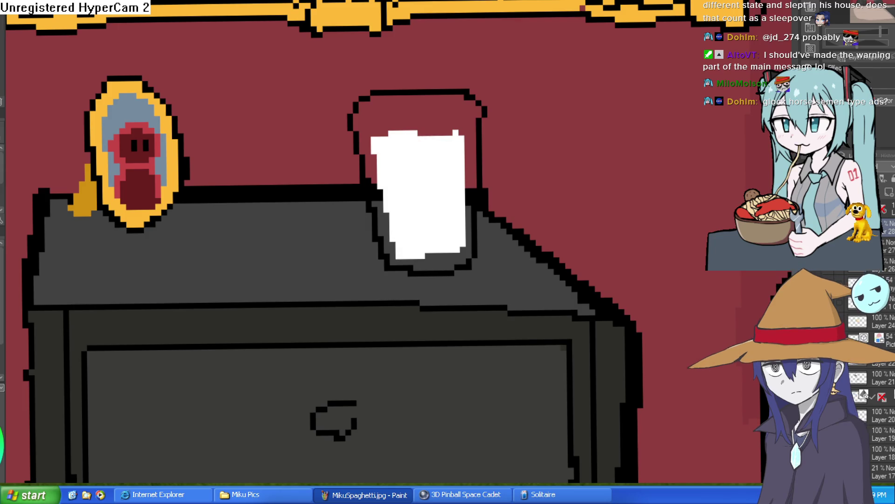
Paint a light grey shade down the cup's left inner side, then view the whole bedroom
{"action": "key", "text": "b"}
{"action": "mouse_move", "coordinate": [404, 154]}
{"action": "left_mouse_down"}
{"action": "mouse_move", "coordinate": [399, 200]}
{"action": "mouse_move", "coordinate": [420, 240]}
{"action": "left_mouse_up"}
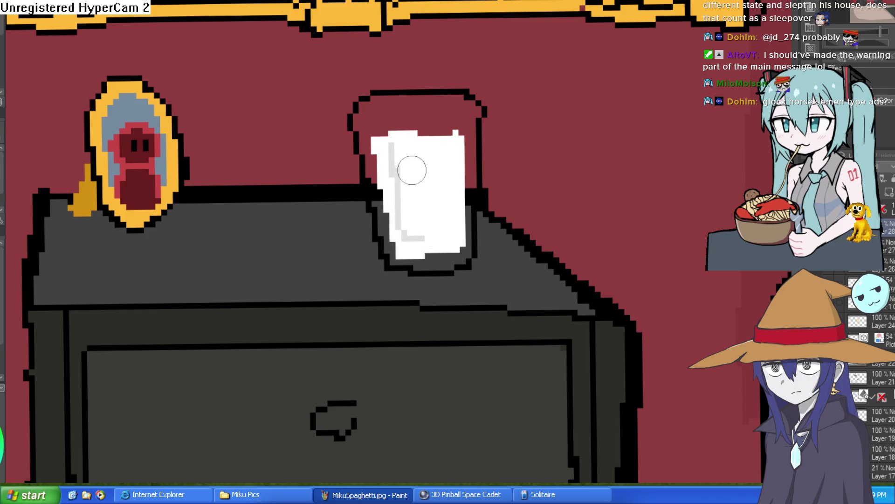
{"action": "scroll", "coordinate": [546, 152], "scroll_direction": "down", "scroll_amount": 5}
{"action": "left_click_drag", "start_coordinate": [581, 169], "coordinate": [582, 134]}
{"action": "scroll", "coordinate": [578, 137], "scroll_direction": "down", "scroll_amount": 1}
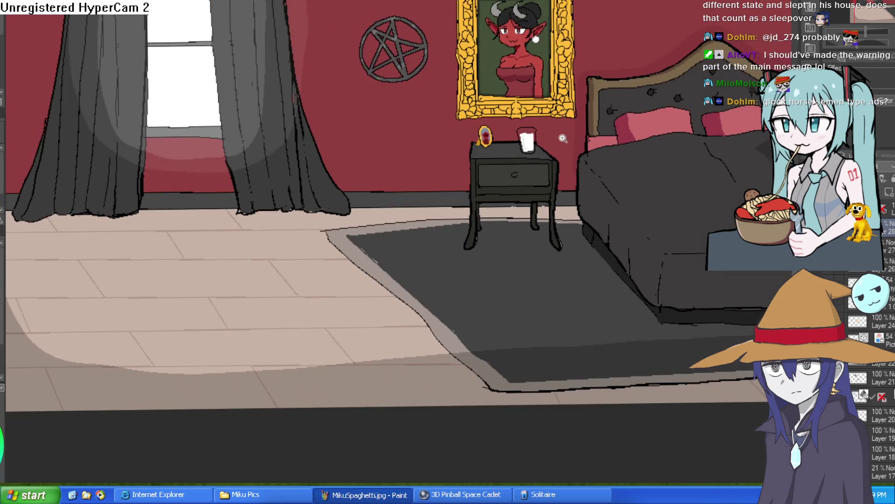
{"action": "scroll", "coordinate": [570, 125], "scroll_direction": "up", "scroll_amount": 6}
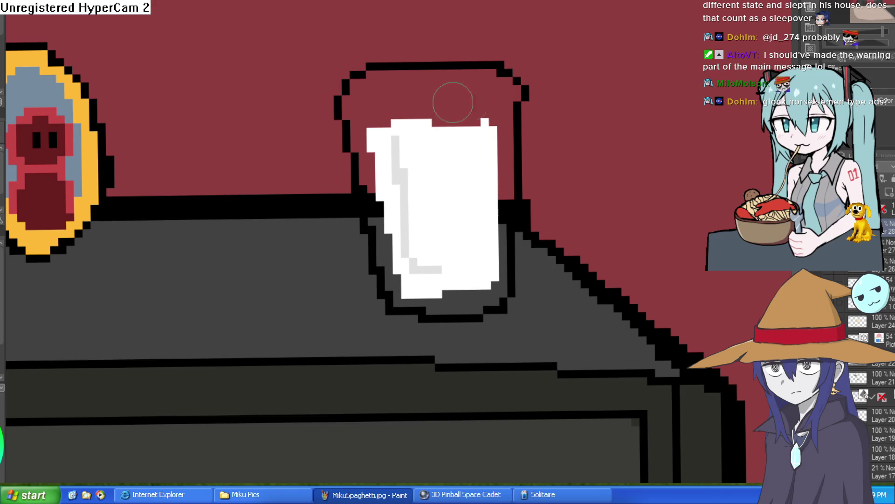
Repaint the light-blue rim highlight on the glass and review the bed and wall painting
{"action": "left_click_drag", "start_coordinate": [504, 97], "coordinate": [369, 91]}
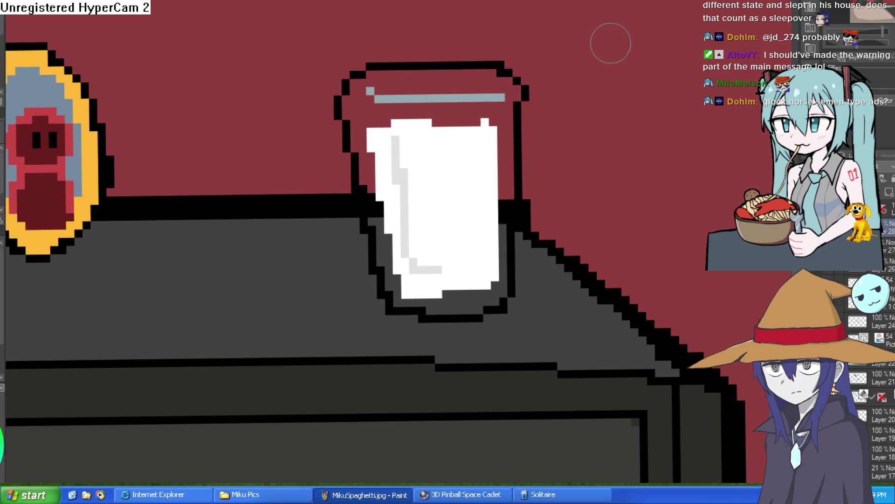
{"action": "key", "text": "ctrl+z"}
{"action": "mouse_move", "coordinate": [513, 87]}
{"action": "left_mouse_down"}
{"action": "mouse_move", "coordinate": [373, 106]}
{"action": "mouse_move", "coordinate": [353, 99]}
{"action": "left_mouse_up"}
{"action": "scroll", "coordinate": [622, 103], "scroll_direction": "down", "scroll_amount": 5}
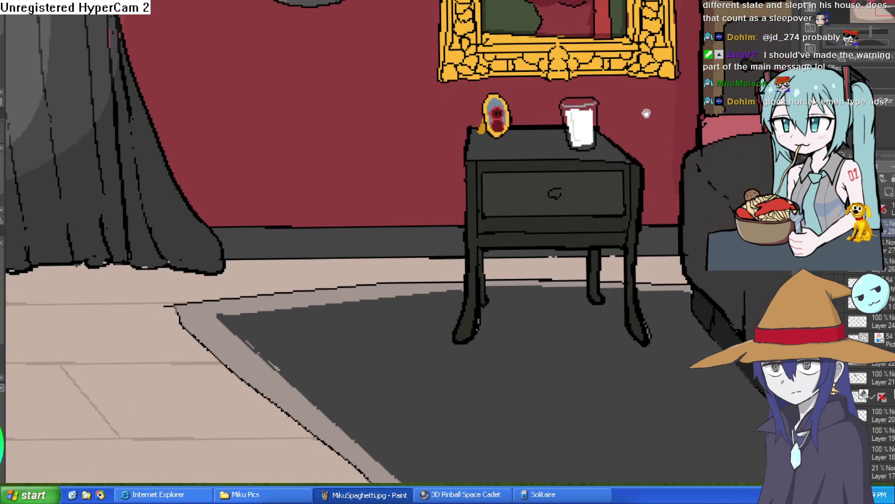
{"action": "scroll", "coordinate": [573, 88], "scroll_direction": "up", "scroll_amount": 5}
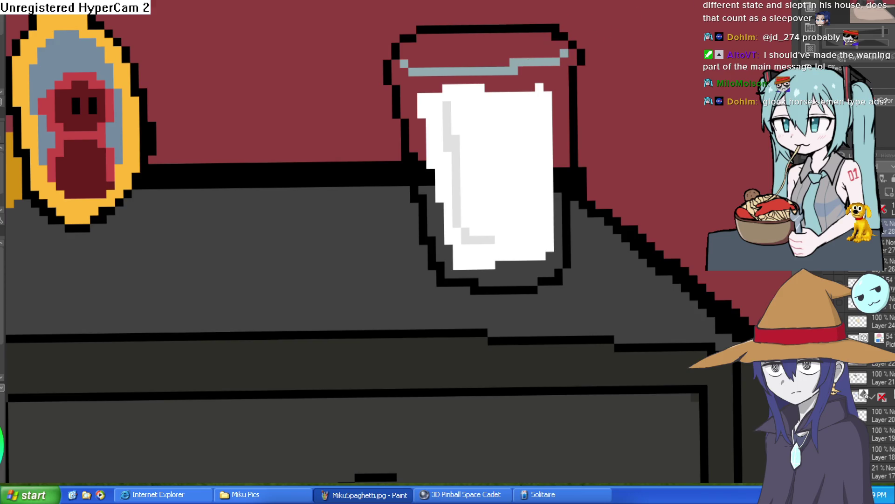
{"action": "scroll", "coordinate": [661, 140], "scroll_direction": "down", "scroll_amount": 5}
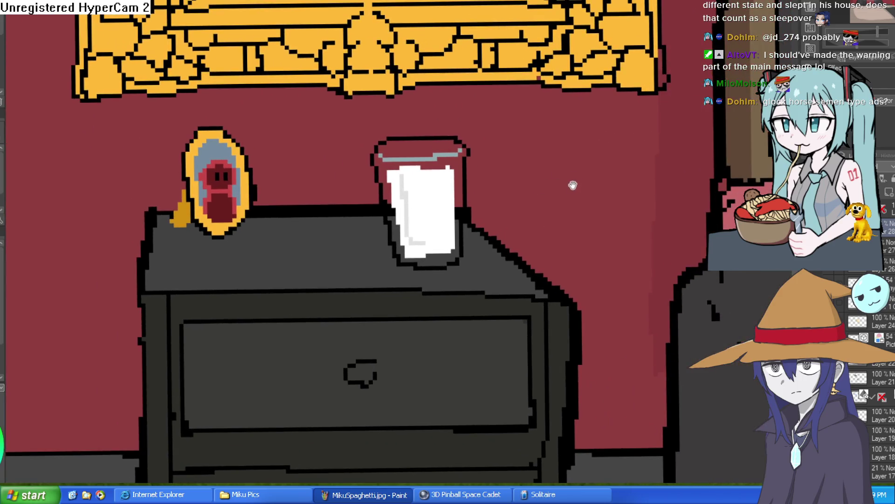
{"action": "left_click_drag", "start_coordinate": [572, 185], "coordinate": [563, 203]}
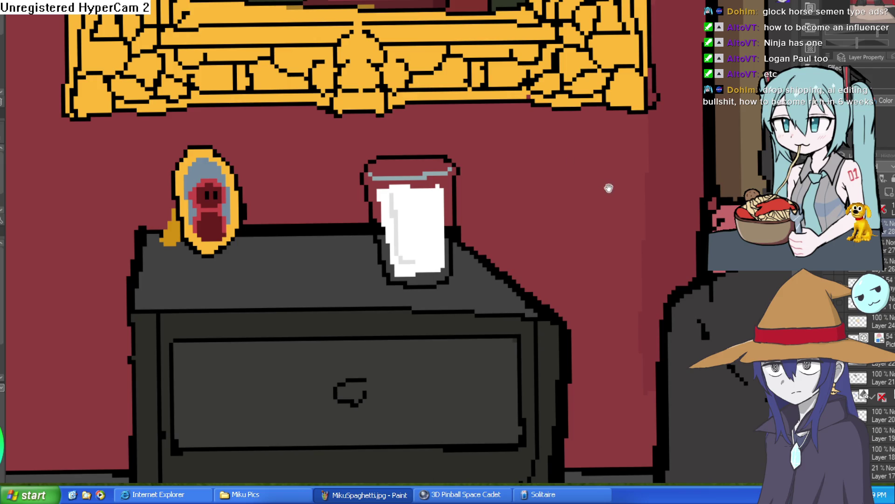
{"action": "scroll", "coordinate": [605, 184], "scroll_direction": "down", "scroll_amount": 6}
{"action": "scroll", "coordinate": [703, 187], "scroll_direction": "down", "scroll_amount": 2}
{"action": "left_click_drag", "start_coordinate": [662, 159], "coordinate": [631, 120]}
{"action": "scroll", "coordinate": [692, 161], "scroll_direction": "up", "scroll_amount": 2}
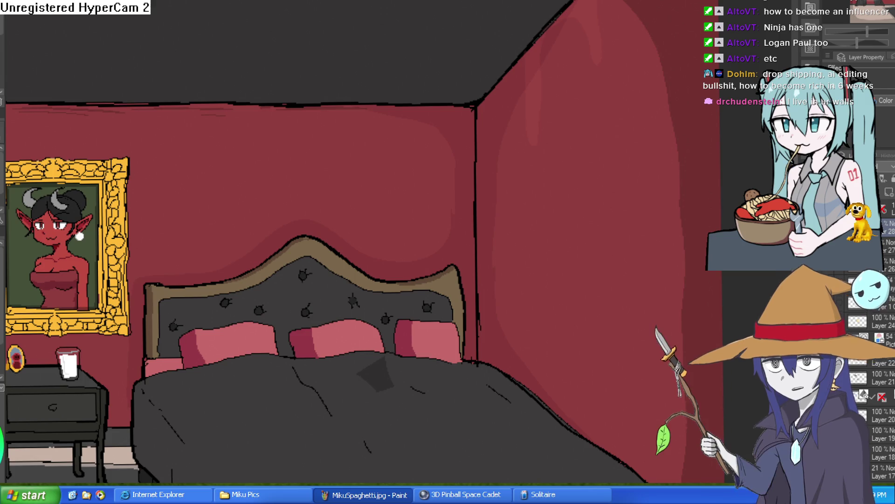
Magic-wand select the chandelier's ring band and add a new layer for highlights
{"action": "scroll", "coordinate": [612, 48], "scroll_direction": "down", "scroll_amount": 3}
{"action": "scroll", "coordinate": [607, 70], "scroll_direction": "down", "scroll_amount": 2}
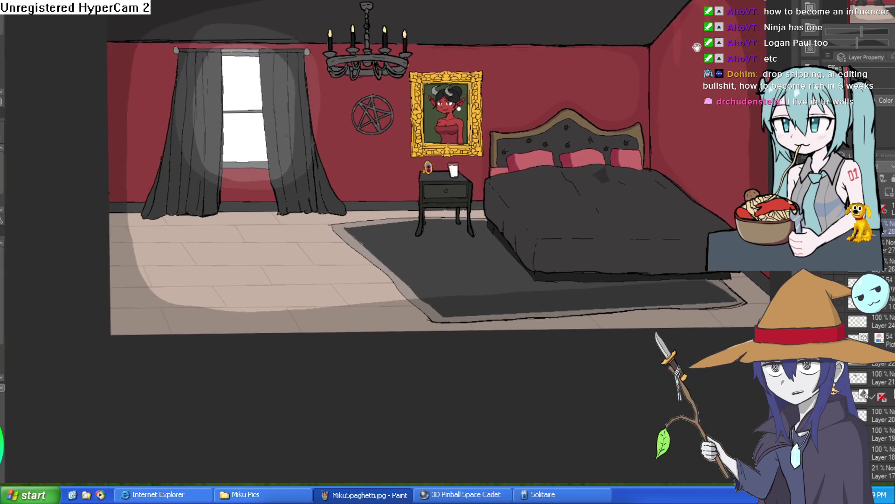
{"action": "scroll", "coordinate": [560, 31], "scroll_direction": "up", "scroll_amount": 5}
{"action": "scroll", "coordinate": [560, 31], "scroll_direction": "up", "scroll_amount": 2}
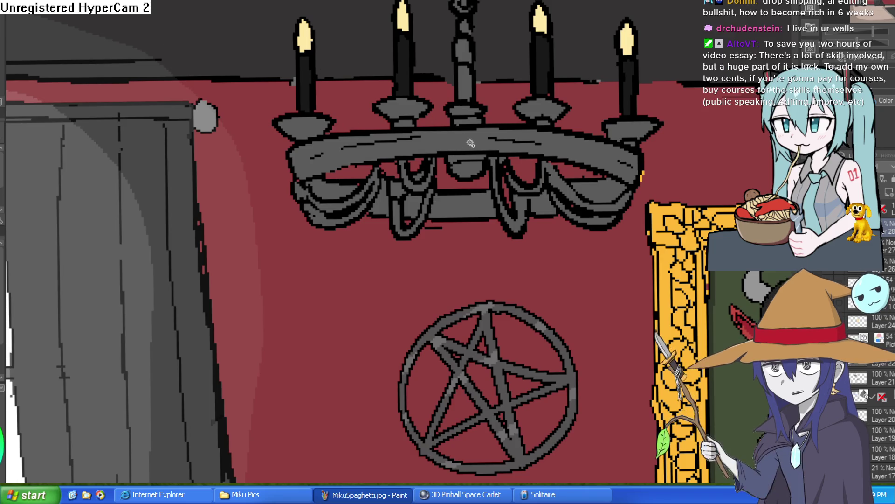
{"action": "left_click", "coordinate": [470, 144]}
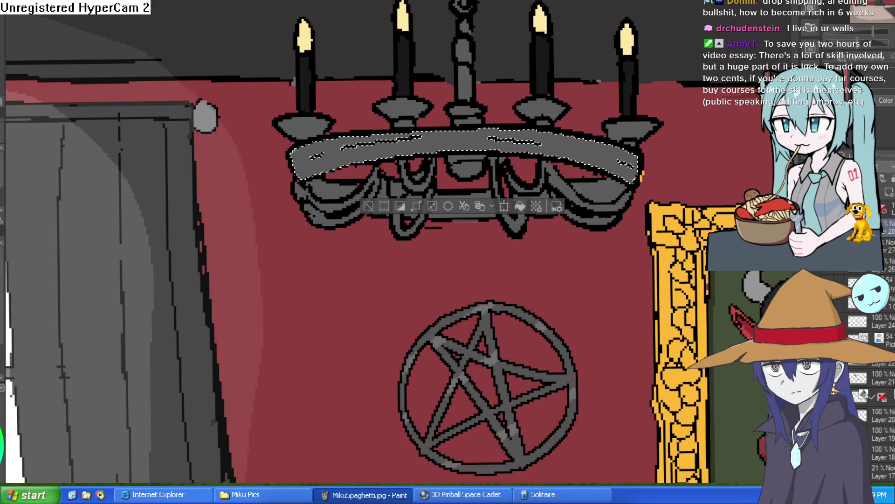
{"action": "key", "text": "ctrl+c"}
{"action": "key", "text": "ctrl+v"}
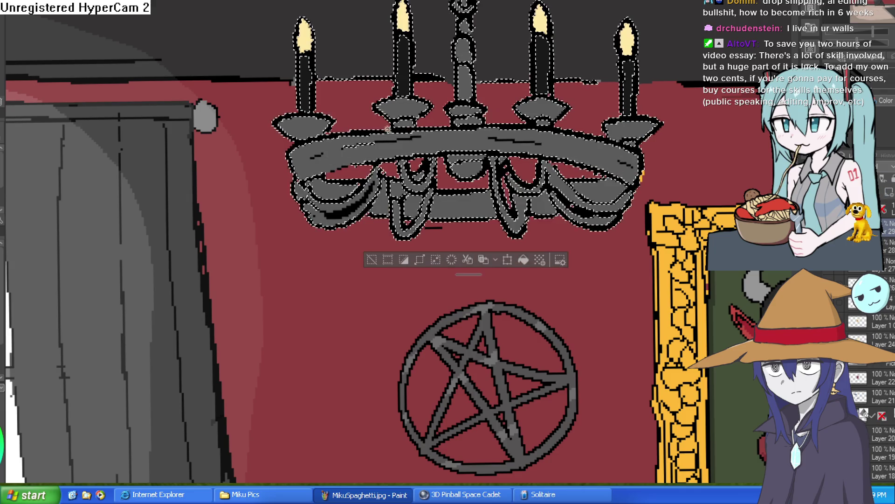
Paint white diagonal streaks along the chandelier ring, then clear the selection
{"action": "mouse_move", "coordinate": [396, 136]}
{"action": "left_mouse_down"}
{"action": "mouse_move", "coordinate": [362, 161]}
{"action": "mouse_move", "coordinate": [314, 174]}
{"action": "left_mouse_up"}
{"action": "key", "text": "ctrl+z"}
{"action": "left_click_drag", "start_coordinate": [429, 133], "coordinate": [395, 157]}
{"action": "left_click_drag", "start_coordinate": [495, 131], "coordinate": [466, 149]}
{"action": "left_click_drag", "start_coordinate": [570, 137], "coordinate": [543, 154]}
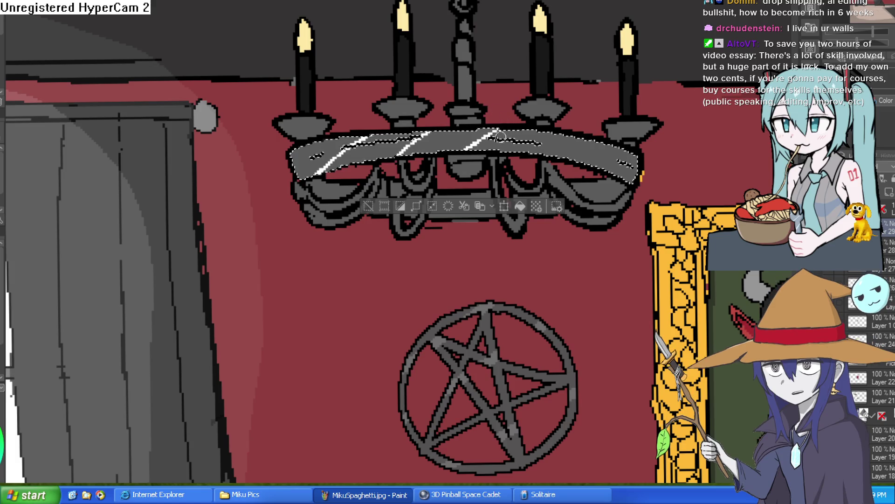
{"action": "left_click_drag", "start_coordinate": [624, 152], "coordinate": [598, 166]}
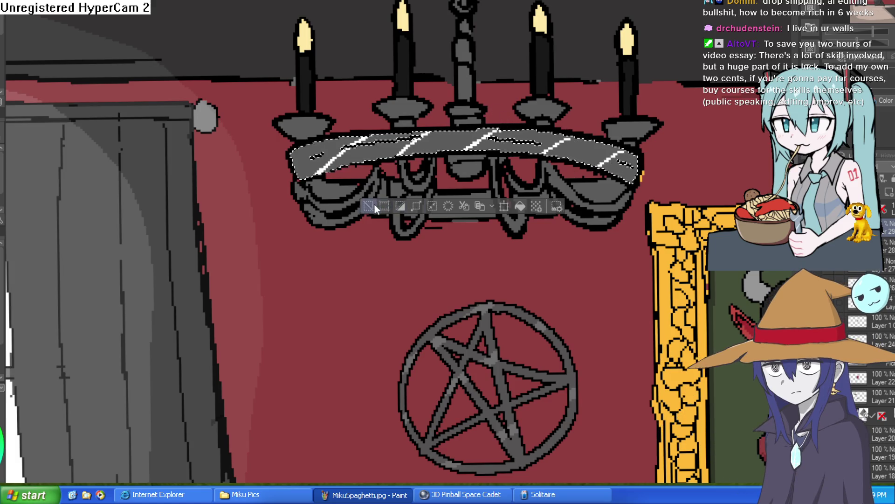
{"action": "key", "text": "ctrl+d"}
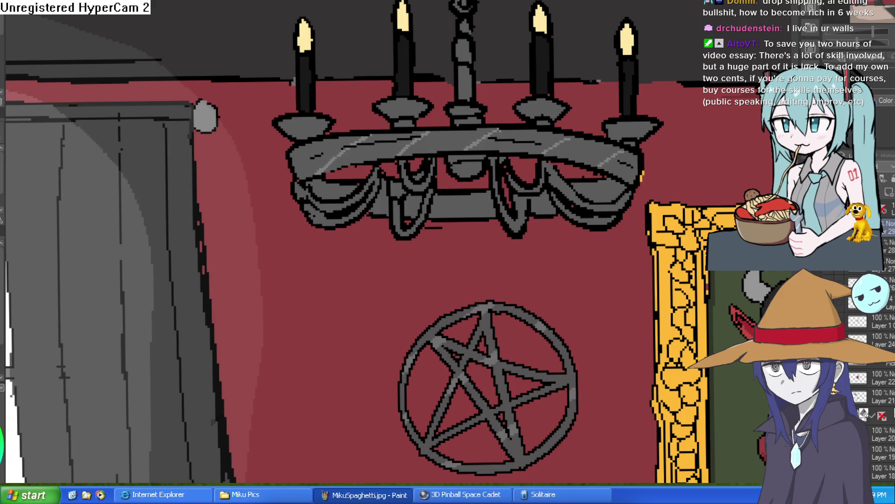
{"action": "scroll", "coordinate": [552, 220], "scroll_direction": "down", "scroll_amount": 6}
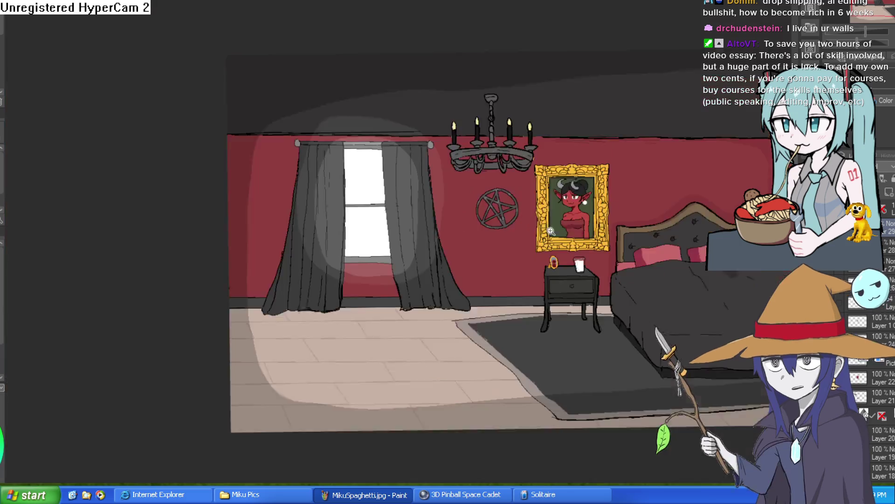
{"action": "left_click_drag", "start_coordinate": [650, 222], "coordinate": [527, 197]}
{"action": "mouse_move", "coordinate": [673, 196]}
{"action": "left_mouse_down"}
{"action": "mouse_move", "coordinate": [645, 174]}
{"action": "mouse_move", "coordinate": [658, 185]}
{"action": "left_mouse_up"}
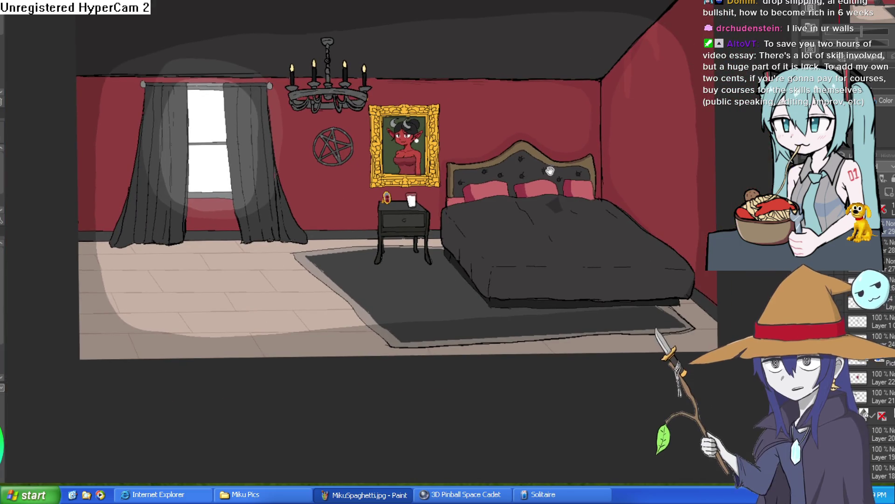
{"action": "scroll", "coordinate": [415, 203], "scroll_direction": "up", "scroll_amount": 5}
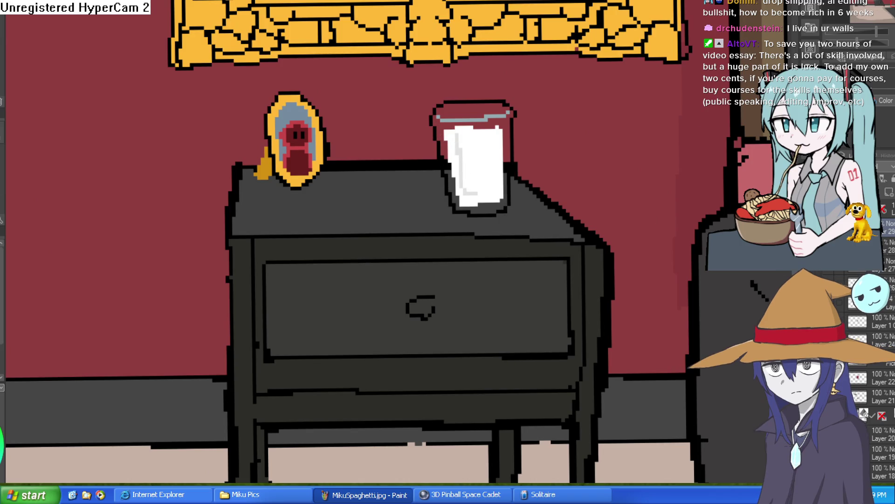
{"action": "left_click", "coordinate": [496, 197], "text": "alt"}
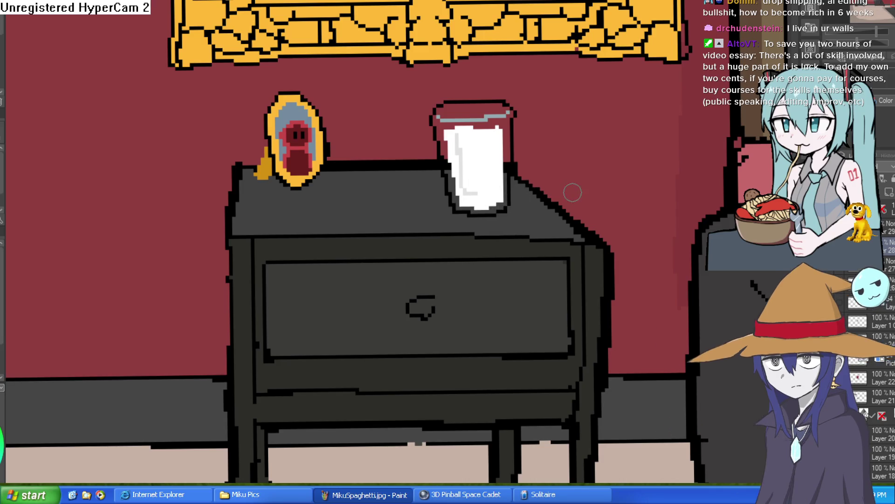
{"action": "scroll", "coordinate": [569, 190], "scroll_direction": "down", "scroll_amount": 5}
{"action": "mouse_move", "coordinate": [657, 212]}
{"action": "left_mouse_down"}
{"action": "mouse_move", "coordinate": [589, 158]}
{"action": "mouse_move", "coordinate": [530, 242]}
{"action": "left_mouse_up"}
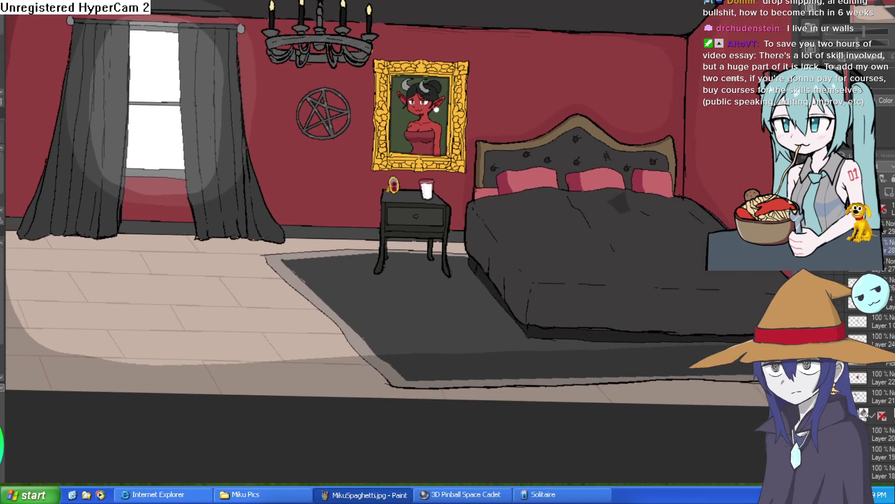
{"action": "scroll", "coordinate": [684, 85], "scroll_direction": "down", "scroll_amount": 1}
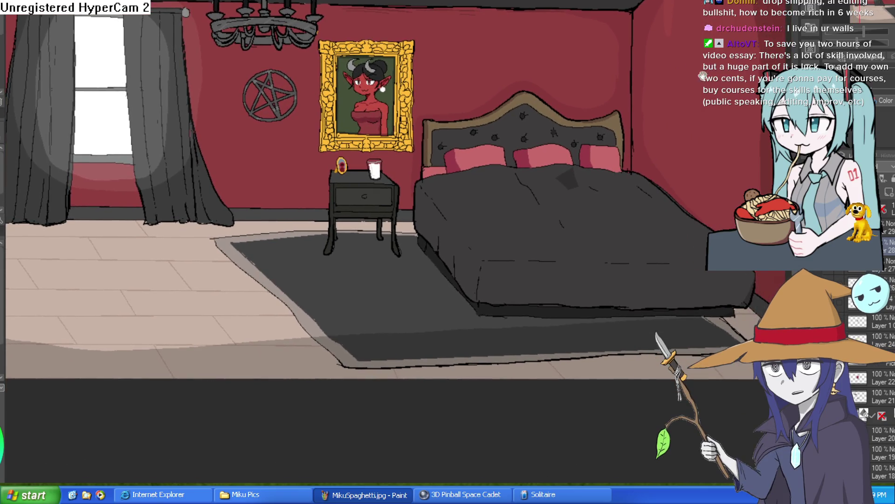
{"action": "scroll", "coordinate": [683, 85], "scroll_direction": "down", "scroll_amount": 3}
{"action": "scroll", "coordinate": [684, 89], "scroll_direction": "up", "scroll_amount": 1}
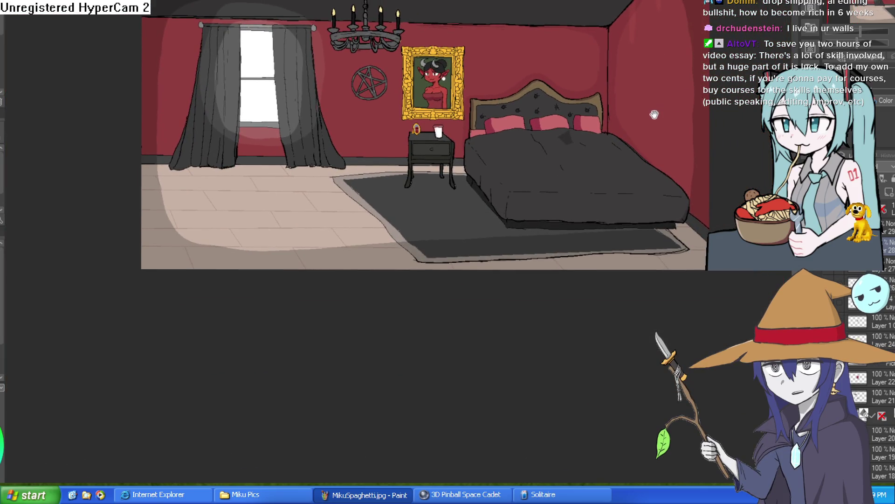
{"action": "scroll", "coordinate": [657, 114], "scroll_direction": "up", "scroll_amount": 1}
{"action": "scroll", "coordinate": [662, 117], "scroll_direction": "up", "scroll_amount": 1}
Nudge the room view down and scroll to bring the bedroom artwork back on screen
{"action": "left_click_drag", "start_coordinate": [664, 120], "coordinate": [666, 124]}
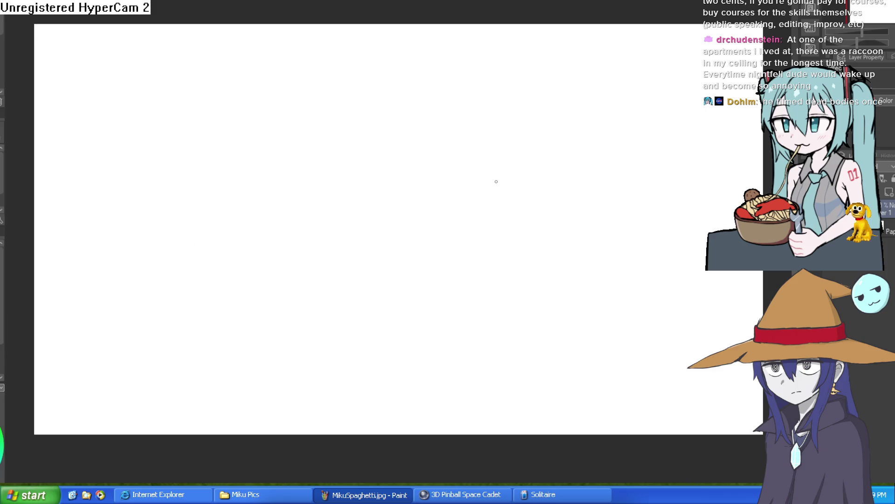
{"action": "scroll", "coordinate": [482, 184], "scroll_direction": "down", "scroll_amount": 1}
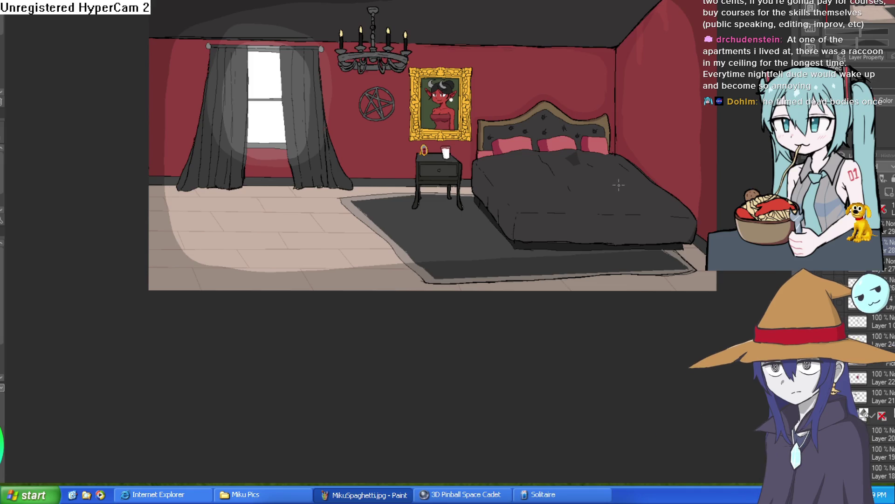
Pan, zoom and tilt the canvas until the curtained window fills the view
{"action": "left_click_drag", "start_coordinate": [621, 186], "coordinate": [570, 197]}
{"action": "left_click", "coordinate": [592, 192]}
{"action": "scroll", "coordinate": [592, 191], "scroll_direction": "down", "scroll_amount": 2}
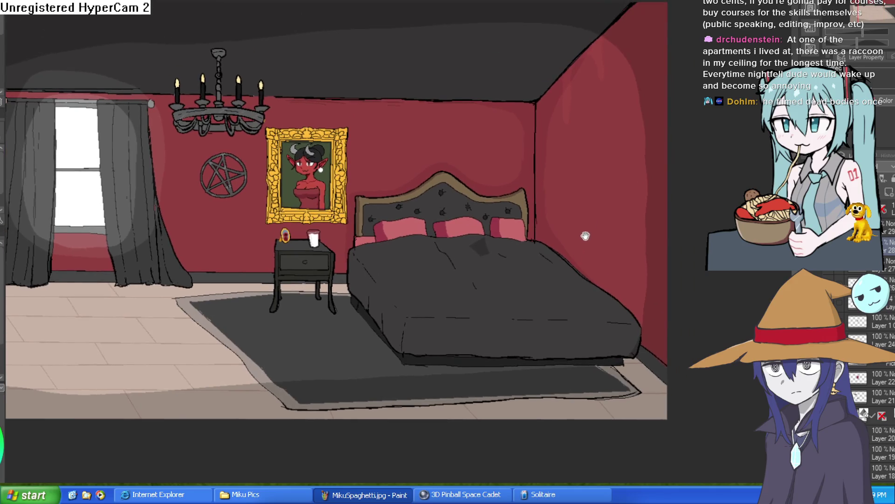
{"action": "mouse_move", "coordinate": [597, 164]}
{"action": "left_mouse_down"}
{"action": "mouse_move", "coordinate": [600, 194]}
{"action": "mouse_move", "coordinate": [609, 166]}
{"action": "mouse_move", "coordinate": [638, 184]}
{"action": "left_mouse_up"}
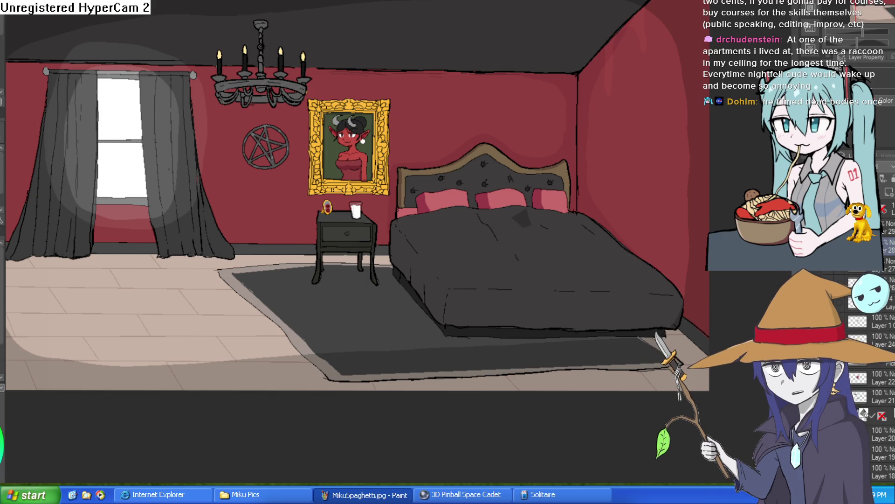
{"action": "mouse_move", "coordinate": [670, 186]}
{"action": "left_mouse_down"}
{"action": "mouse_move", "coordinate": [634, 184]}
{"action": "mouse_move", "coordinate": [707, 131]}
{"action": "mouse_move", "coordinate": [835, 107]}
{"action": "left_mouse_up"}
{"action": "scroll", "coordinate": [349, 160], "scroll_direction": "up", "scroll_amount": 3}
{"action": "mouse_move", "coordinate": [349, 160]}
{"action": "left_mouse_down"}
{"action": "mouse_move", "coordinate": [419, 227]}
{"action": "mouse_move", "coordinate": [432, 212]}
{"action": "left_mouse_up"}
{"action": "mouse_move", "coordinate": [553, 194]}
{"action": "left_mouse_down"}
{"action": "mouse_move", "coordinate": [536, 211]}
{"action": "mouse_move", "coordinate": [525, 195]}
{"action": "left_mouse_up"}
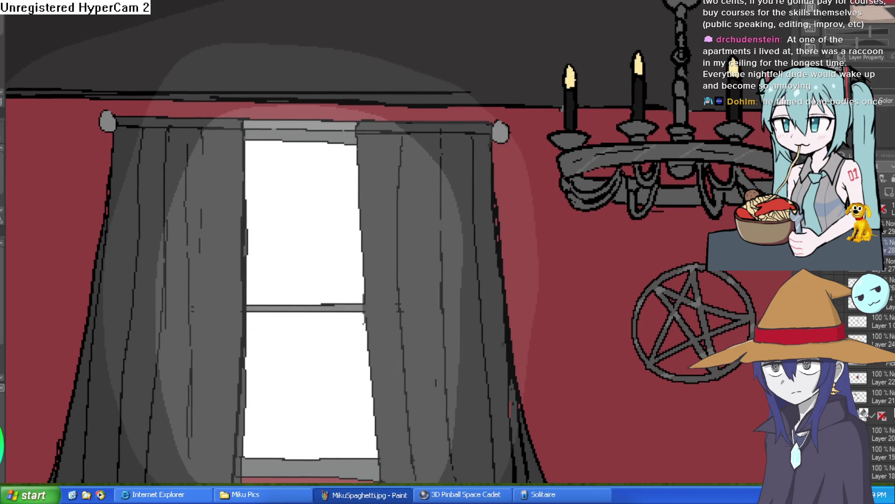
{"action": "scroll", "coordinate": [550, 330], "scroll_direction": "down", "scroll_amount": 1}
{"action": "scroll", "coordinate": [510, 126], "scroll_direction": "down", "scroll_amount": 1}
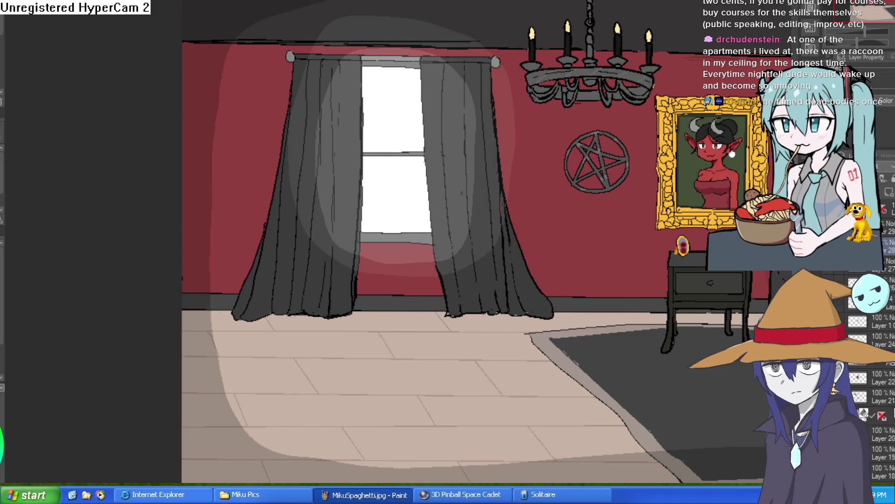
{"action": "mouse_move", "coordinate": [490, 144]}
{"action": "left_mouse_down"}
{"action": "mouse_move", "coordinate": [521, 82]}
{"action": "mouse_move", "coordinate": [507, 116]}
{"action": "left_mouse_up"}
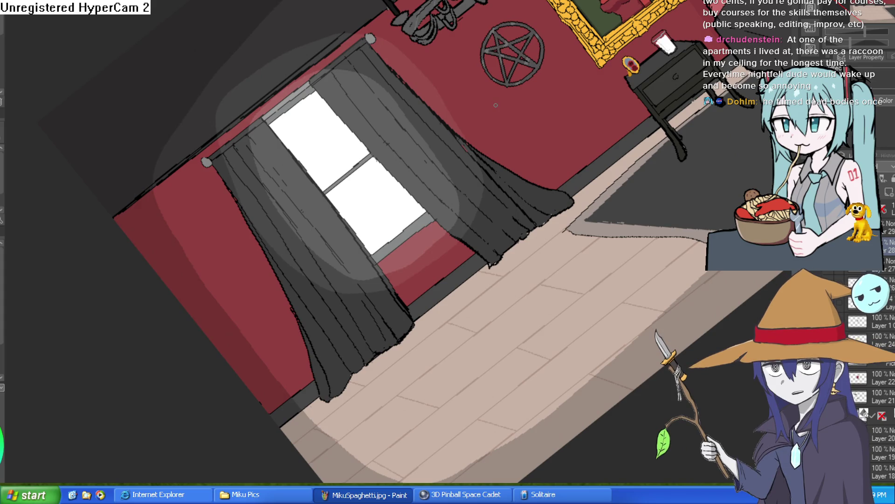
Draw a straight light grey highlight line along the window sill
{"action": "scroll", "coordinate": [422, 213], "scroll_direction": "up", "scroll_amount": 5}
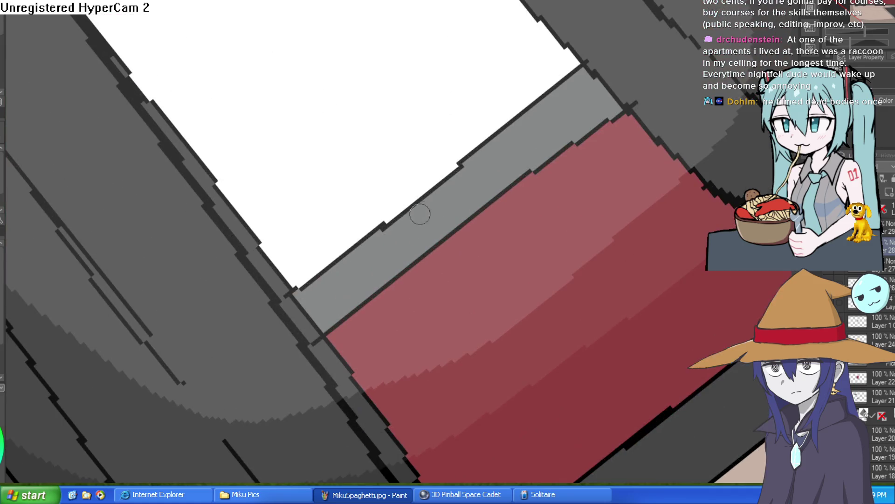
{"action": "left_click", "coordinate": [305, 307]}
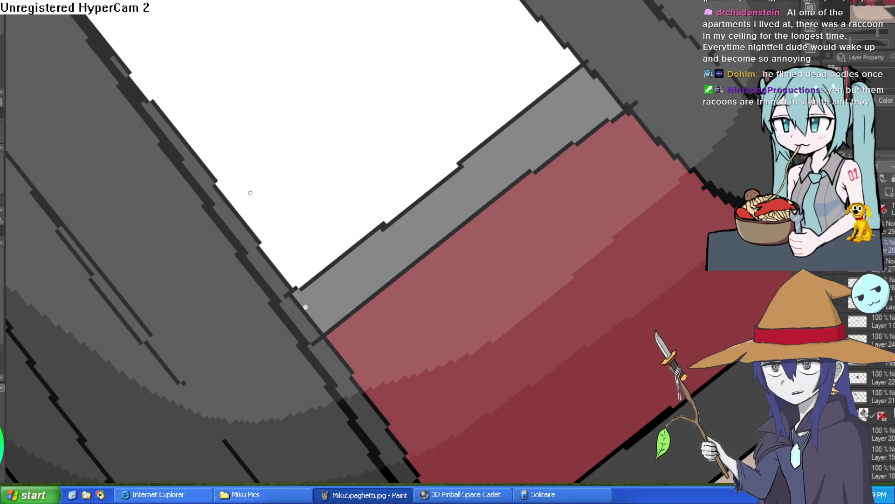
{"action": "left_click_drag", "start_coordinate": [308, 307], "coordinate": [586, 80]}
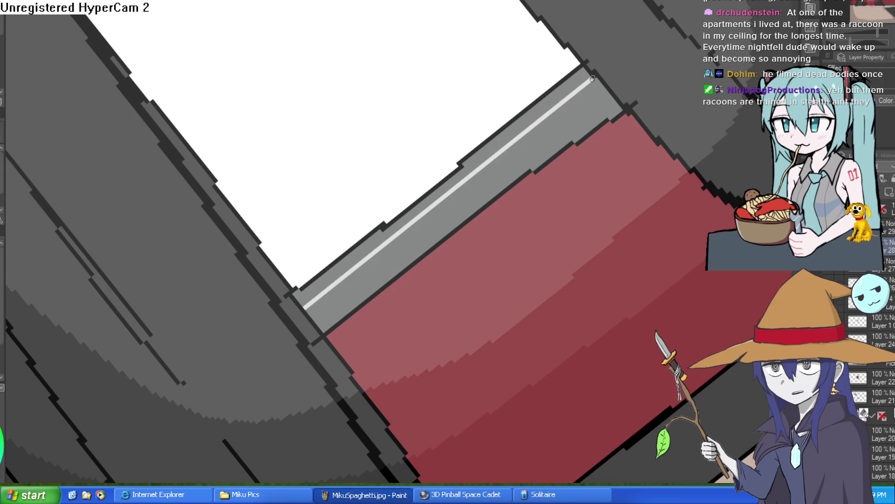
Lay a straight light grey highlight along the window frame edge, undoing misplaced strokes
{"action": "key", "text": "ctrl+0"}
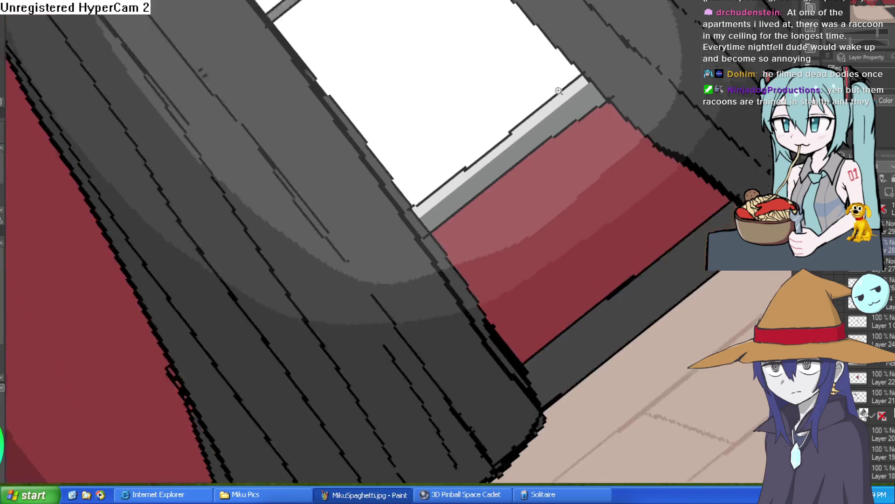
{"action": "left_click_drag", "start_coordinate": [653, 167], "coordinate": [625, 208]}
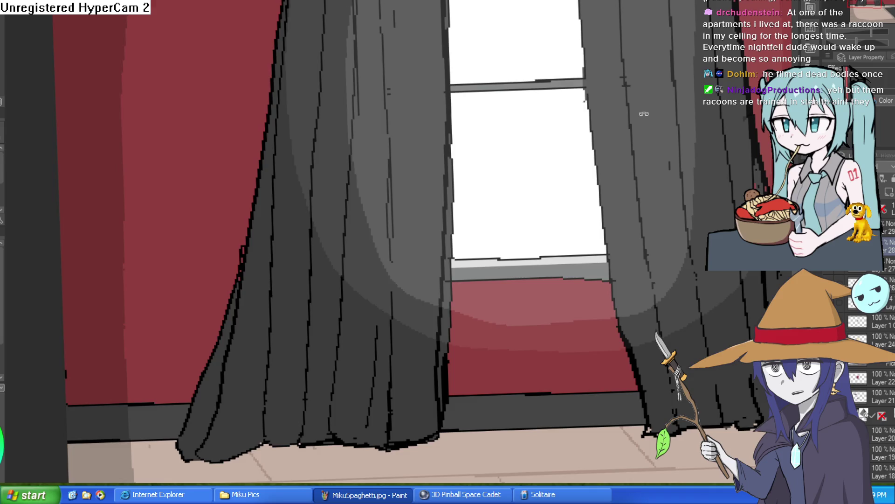
{"action": "left_click_drag", "start_coordinate": [648, 117], "coordinate": [499, 40]}
{"action": "scroll", "coordinate": [499, 40], "scroll_direction": "up", "scroll_amount": 5}
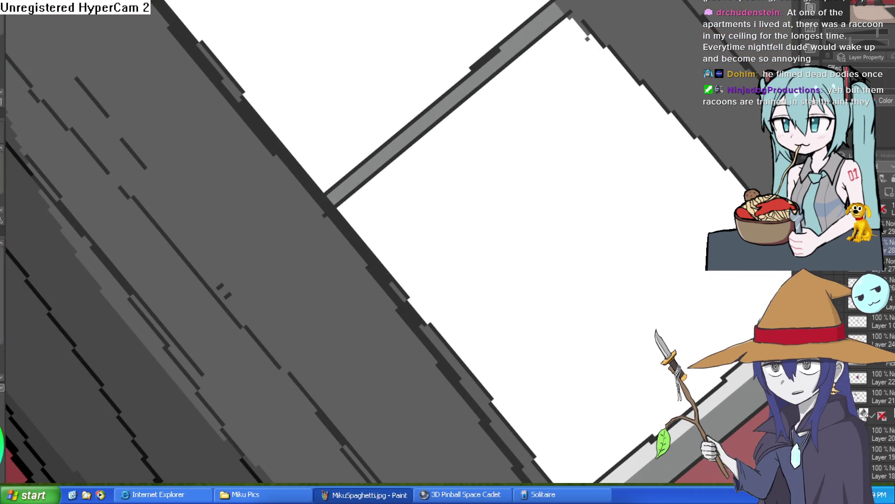
{"action": "left_click_drag", "start_coordinate": [326, 197], "coordinate": [548, 11]}
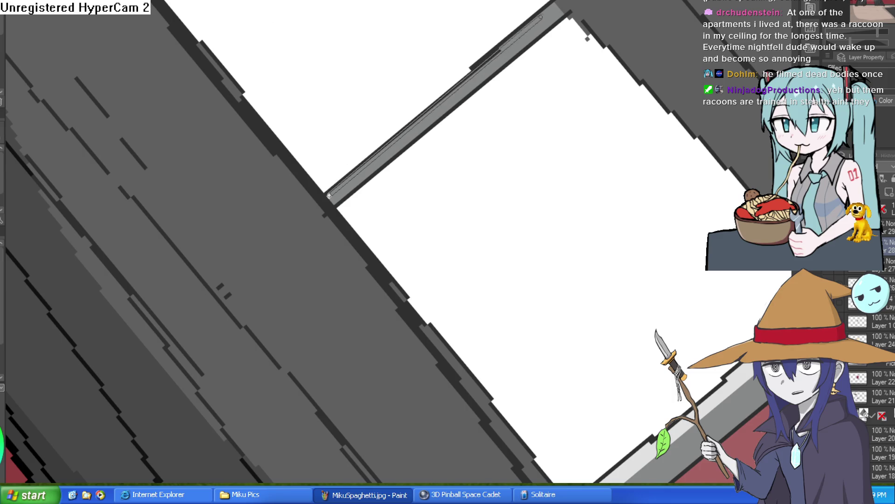
{"action": "key", "text": "ctrl+z"}
{"action": "left_click_drag", "start_coordinate": [554, 5], "coordinate": [329, 192]}
{"action": "key", "text": "Return"}
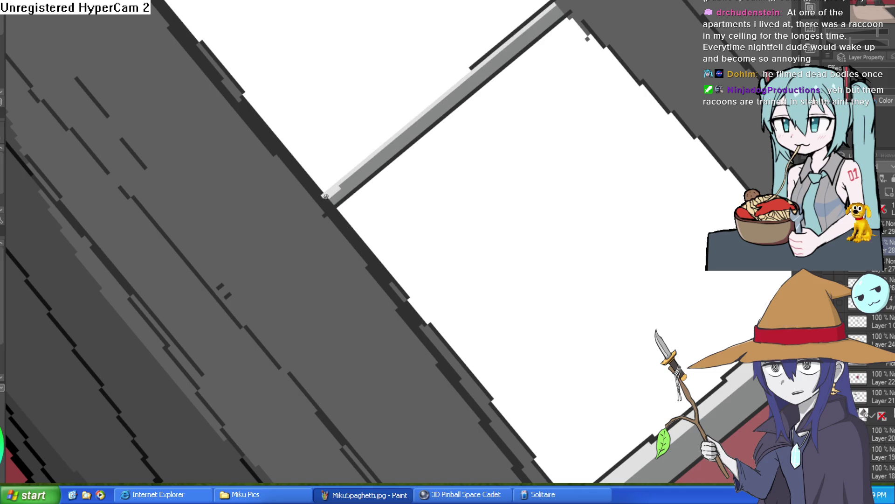
{"action": "left_click_drag", "start_coordinate": [464, 91], "coordinate": [495, 126]}
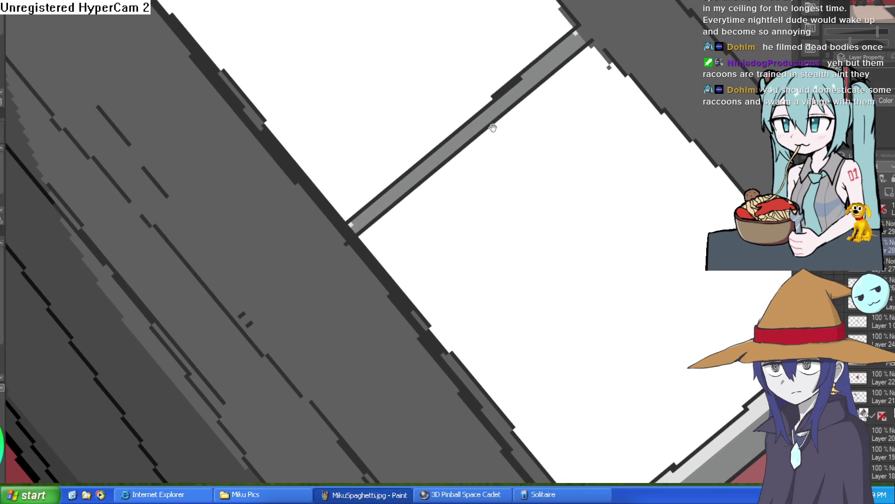
{"action": "mouse_move", "coordinate": [358, 218]}
{"action": "left_mouse_down"}
{"action": "mouse_move", "coordinate": [576, 35]}
{"action": "mouse_move", "coordinate": [349, 219]}
{"action": "left_mouse_up"}
{"action": "key", "text": "ctrl+z"}
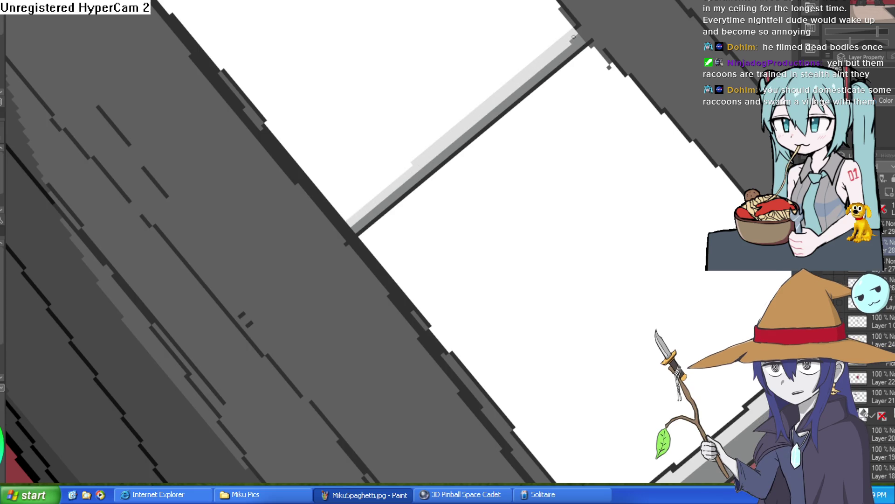
Eyedrop the frame's dark grey and redraw the dark line along the frame
{"action": "mouse_move", "coordinate": [597, 34]}
{"action": "left_mouse_down"}
{"action": "mouse_move", "coordinate": [626, 104]}
{"action": "mouse_move", "coordinate": [554, 325]}
{"action": "mouse_move", "coordinate": [440, 263]}
{"action": "left_mouse_up"}
{"action": "left_click_drag", "start_coordinate": [418, 297], "coordinate": [452, 218]}
{"action": "left_click", "coordinate": [425, 233], "text": "alt"}
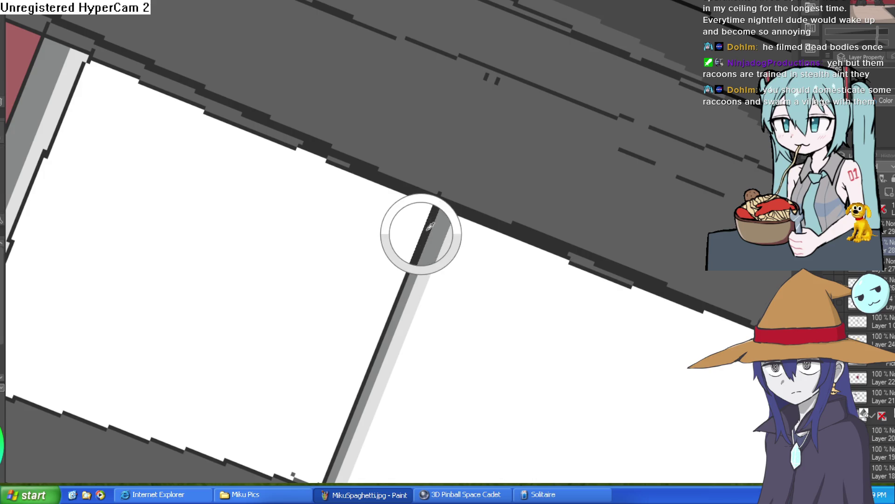
{"action": "left_click", "coordinate": [425, 233], "text": "alt"}
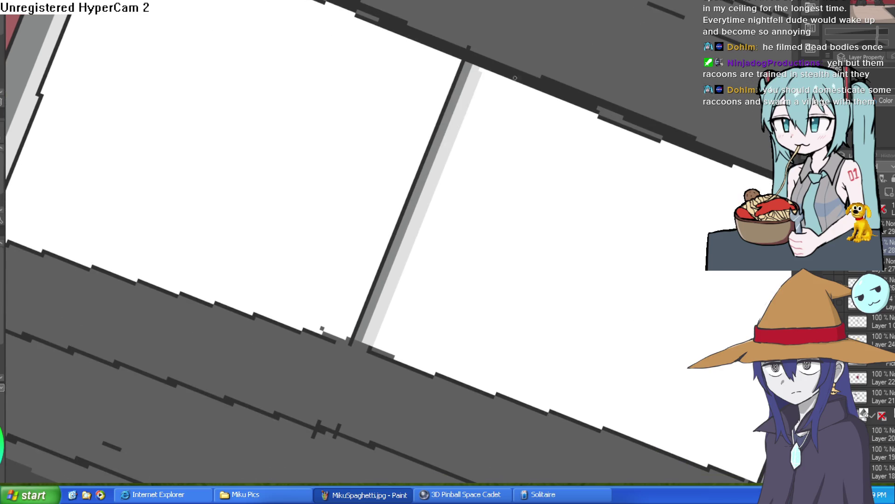
{"action": "mouse_move", "coordinate": [425, 233]}
{"action": "left_mouse_down"}
{"action": "mouse_move", "coordinate": [455, 92]}
{"action": "mouse_move", "coordinate": [396, 310]}
{"action": "left_mouse_up"}
{"action": "left_click", "coordinate": [396, 309], "text": "shift"}
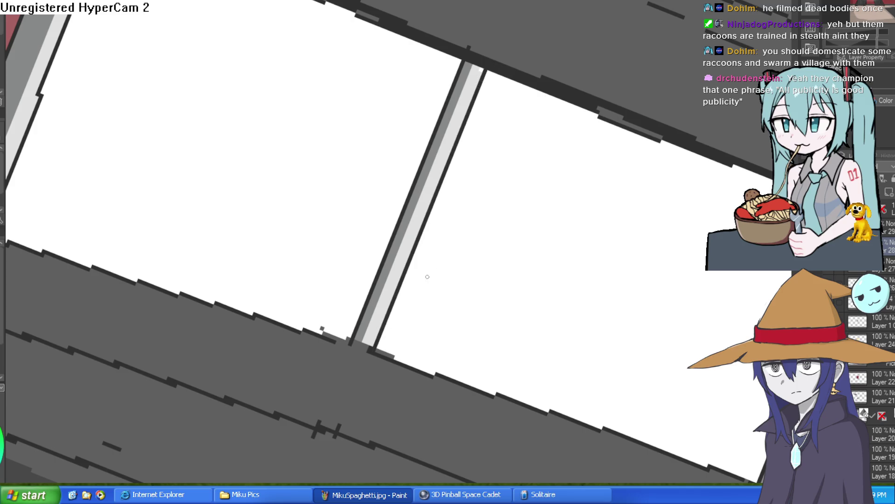
{"action": "key", "text": "Home"}
{"action": "scroll", "coordinate": [503, 138], "scroll_direction": "down", "scroll_amount": 5}
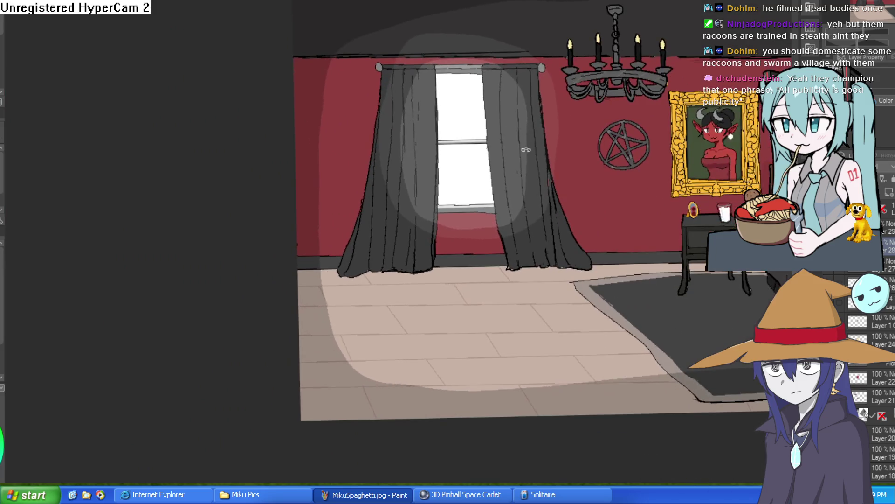
{"action": "scroll", "coordinate": [481, 134], "scroll_direction": "up", "scroll_amount": 4}
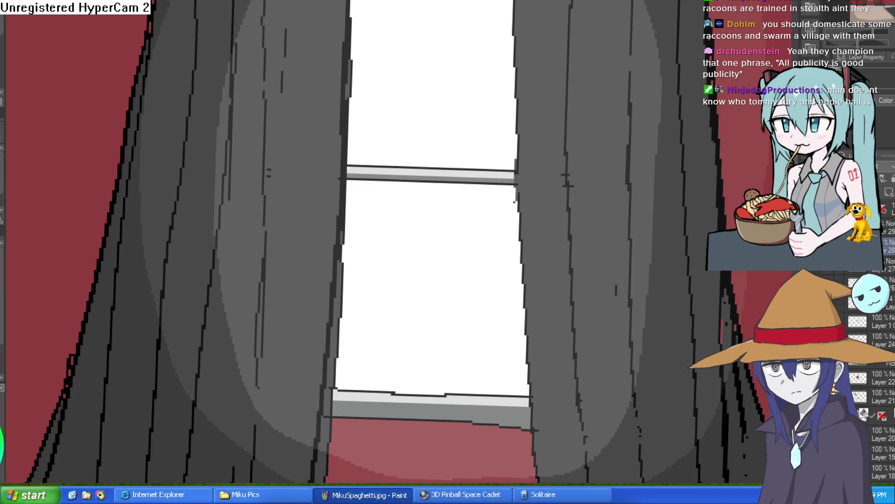
{"action": "left_click_drag", "start_coordinate": [717, 102], "coordinate": [473, 149]}
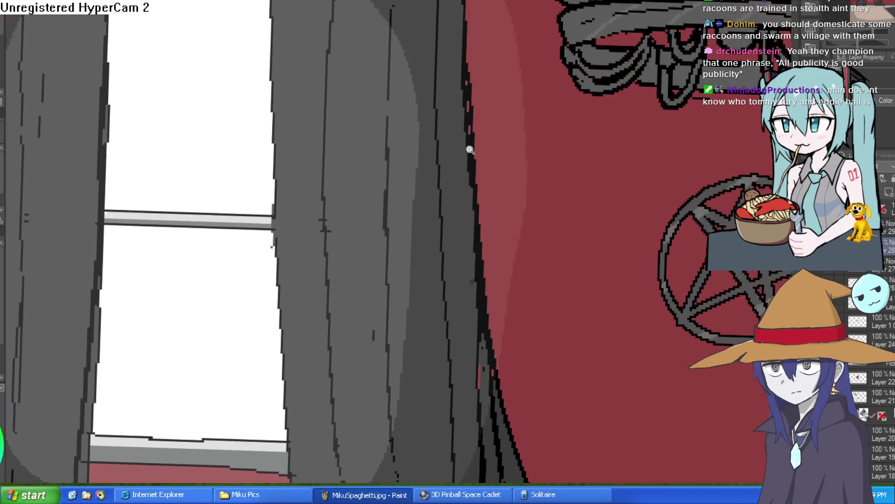
{"action": "scroll", "coordinate": [474, 148], "scroll_direction": "down", "scroll_amount": 2}
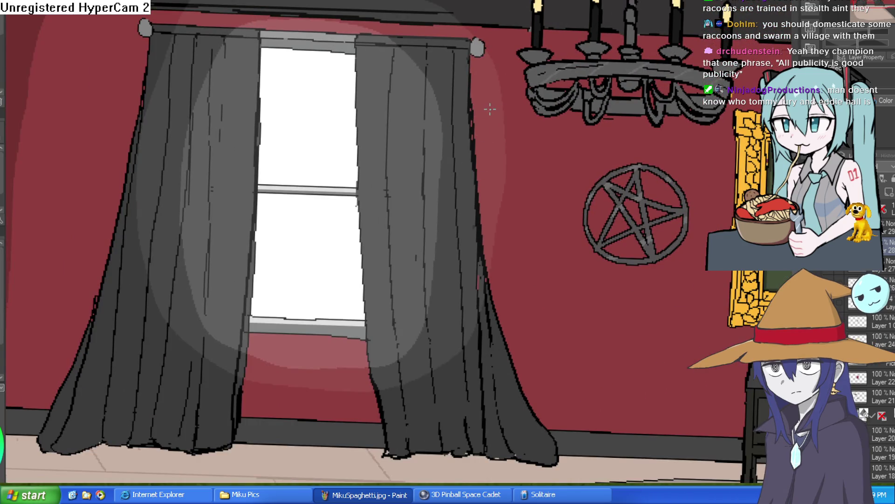
{"action": "left_click_drag", "start_coordinate": [490, 110], "coordinate": [490, 102]}
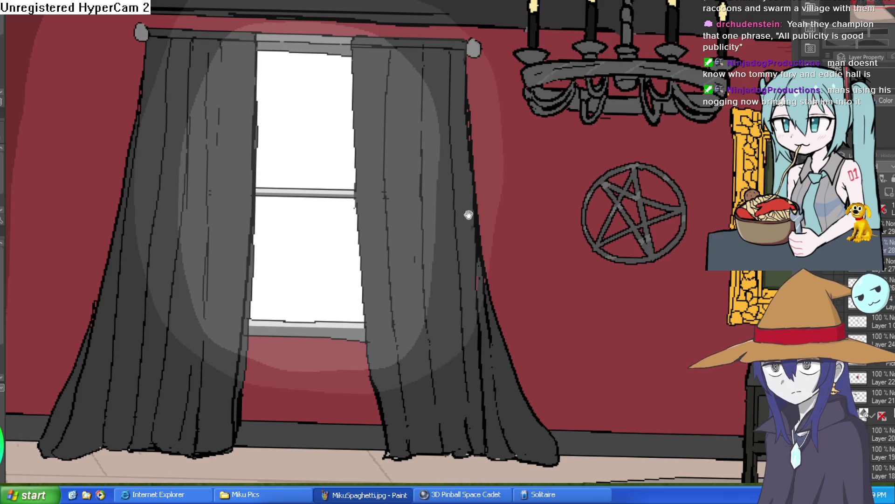
Paint wall red over the right curtain's black outer edge from top to bottom
{"action": "scroll", "coordinate": [429, 194], "scroll_direction": "up", "scroll_amount": 5}
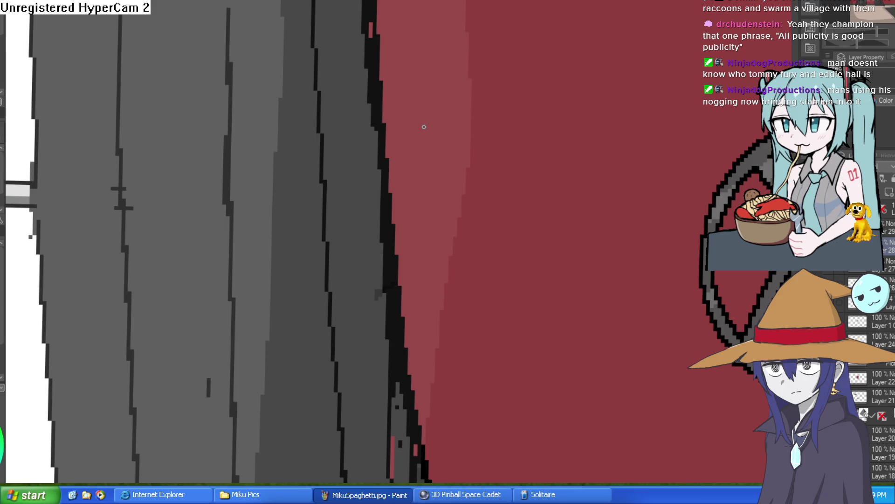
{"action": "scroll", "coordinate": [400, 96], "scroll_direction": "up", "scroll_amount": 3}
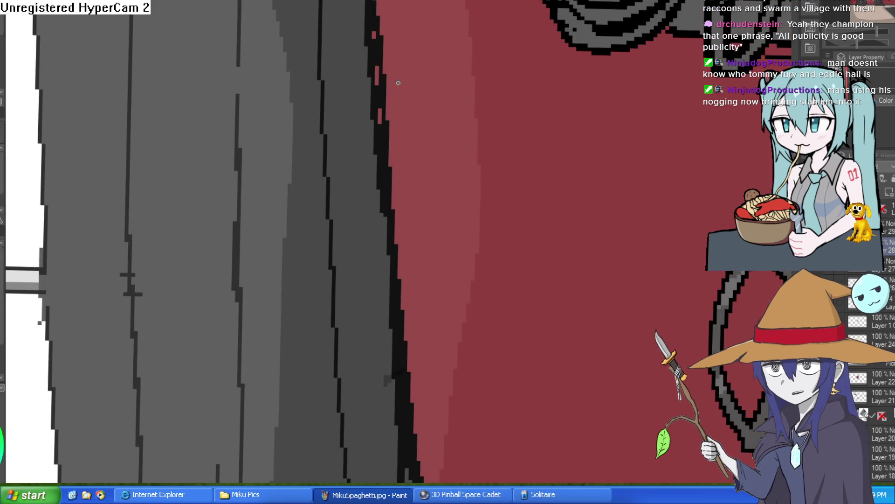
{"action": "left_click_drag", "start_coordinate": [375, 14], "coordinate": [386, 130]}
{"action": "mouse_move", "coordinate": [383, 99]}
{"action": "left_mouse_down"}
{"action": "mouse_move", "coordinate": [396, 250]}
{"action": "mouse_move", "coordinate": [406, 177]}
{"action": "left_mouse_up"}
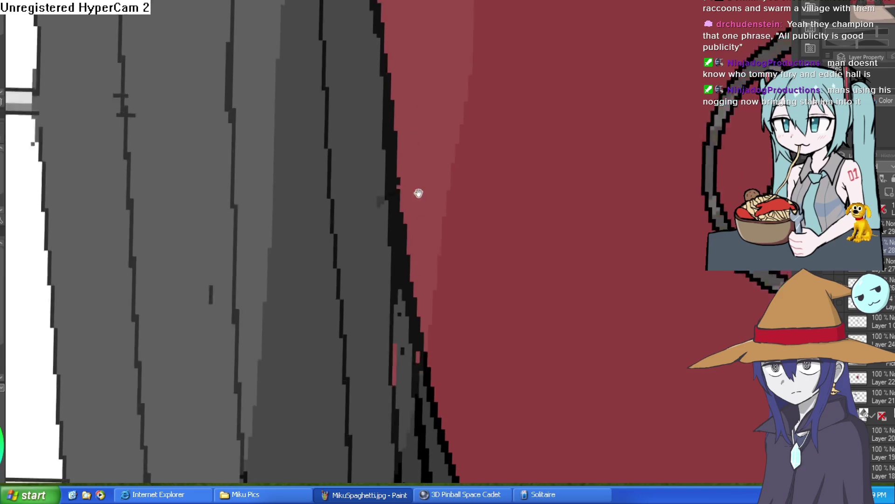
{"action": "scroll", "coordinate": [424, 214], "scroll_direction": "down", "scroll_amount": 3}
{"action": "mouse_move", "coordinate": [411, 208]}
{"action": "left_mouse_down"}
{"action": "mouse_move", "coordinate": [403, 250]}
{"action": "mouse_move", "coordinate": [407, 181]}
{"action": "mouse_move", "coordinate": [387, 59]}
{"action": "mouse_move", "coordinate": [395, 64]}
{"action": "left_mouse_up"}
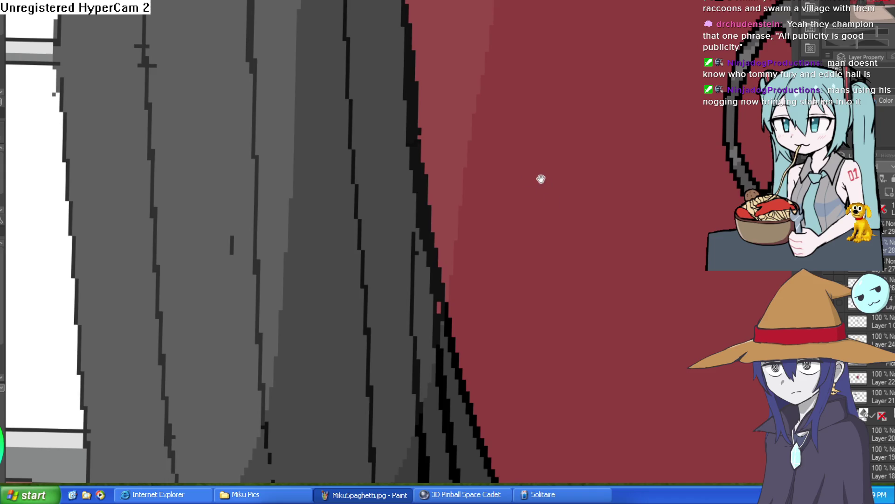
{"action": "scroll", "coordinate": [589, 161], "scroll_direction": "down", "scroll_amount": 5}
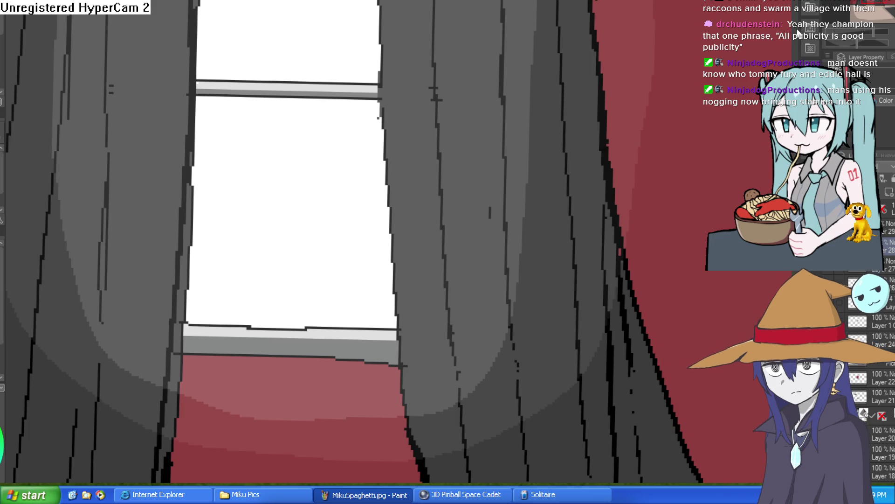
Repaint and clean up the left curtain's outline along its lower edge
{"action": "scroll", "coordinate": [553, 230], "scroll_direction": "down", "scroll_amount": 3}
{"action": "left_click_drag", "start_coordinate": [553, 230], "coordinate": [670, 185]}
{"action": "scroll", "coordinate": [406, 203], "scroll_direction": "up", "scroll_amount": 5}
{"action": "left_click_drag", "start_coordinate": [381, 203], "coordinate": [372, 236]}
{"action": "left_click_drag", "start_coordinate": [381, 206], "coordinate": [367, 258]}
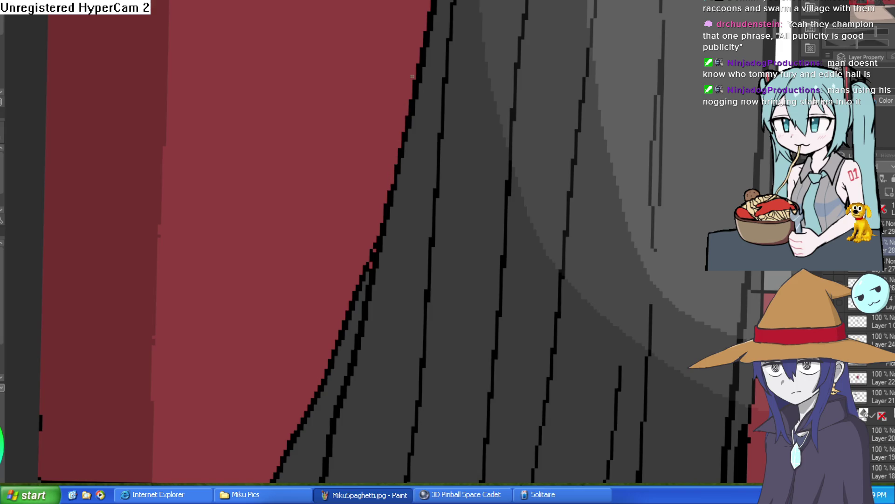
Touch up the curtain outline further up where it meets the red wall
{"action": "mouse_move", "coordinate": [410, 205]}
{"action": "left_mouse_down"}
{"action": "mouse_move", "coordinate": [398, 225]}
{"action": "mouse_move", "coordinate": [396, 168]}
{"action": "left_mouse_up"}
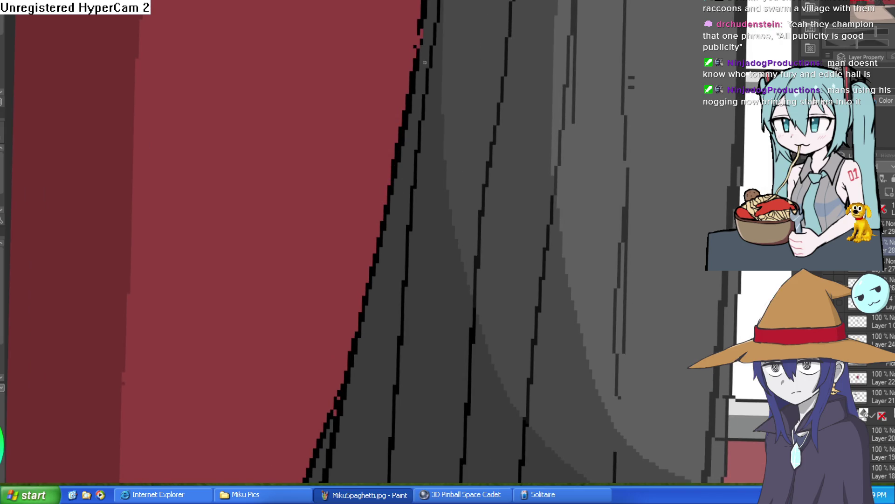
{"action": "scroll", "coordinate": [460, 73], "scroll_direction": "down", "scroll_amount": 5}
{"action": "scroll", "coordinate": [500, 179], "scroll_direction": "up", "scroll_amount": 4}
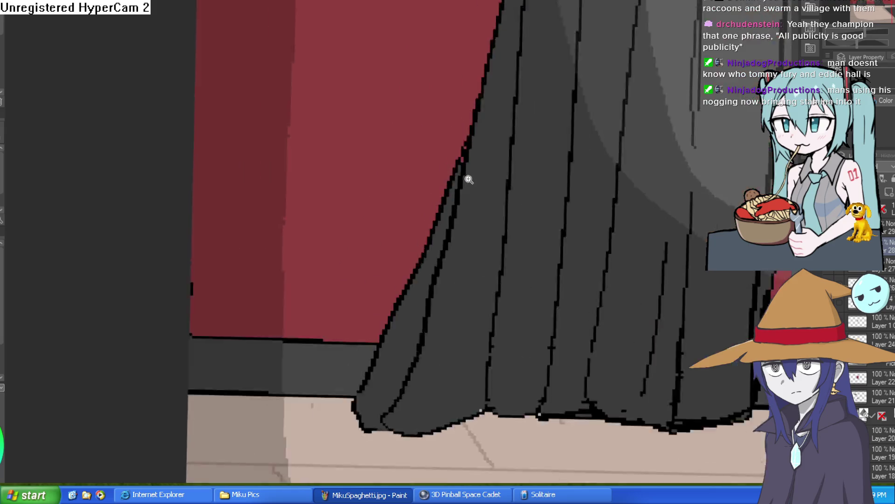
{"action": "mouse_move", "coordinate": [491, 131]}
{"action": "left_mouse_down"}
{"action": "mouse_move", "coordinate": [484, 143]}
{"action": "mouse_move", "coordinate": [496, 105]}
{"action": "left_mouse_up"}
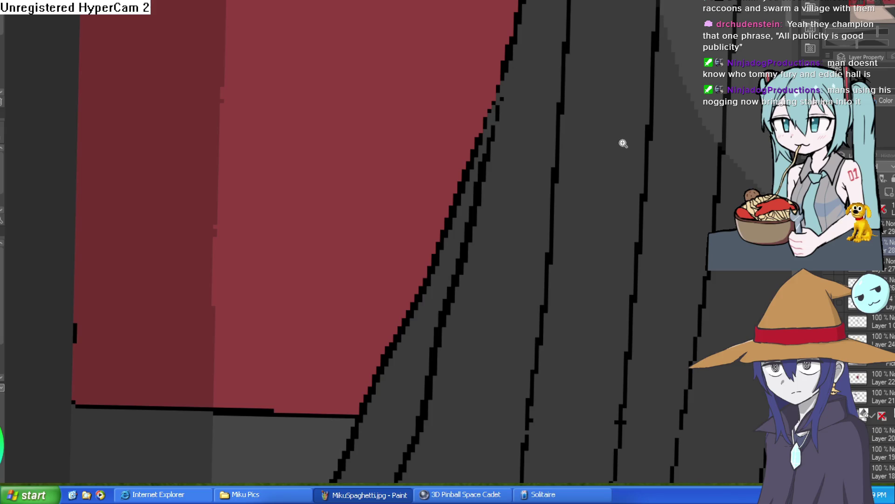
{"action": "scroll", "coordinate": [623, 140], "scroll_direction": "down", "scroll_amount": 5}
{"action": "left_click_drag", "start_coordinate": [791, 154], "coordinate": [637, 151]}
{"action": "scroll", "coordinate": [469, 176], "scroll_direction": "up", "scroll_amount": 5}
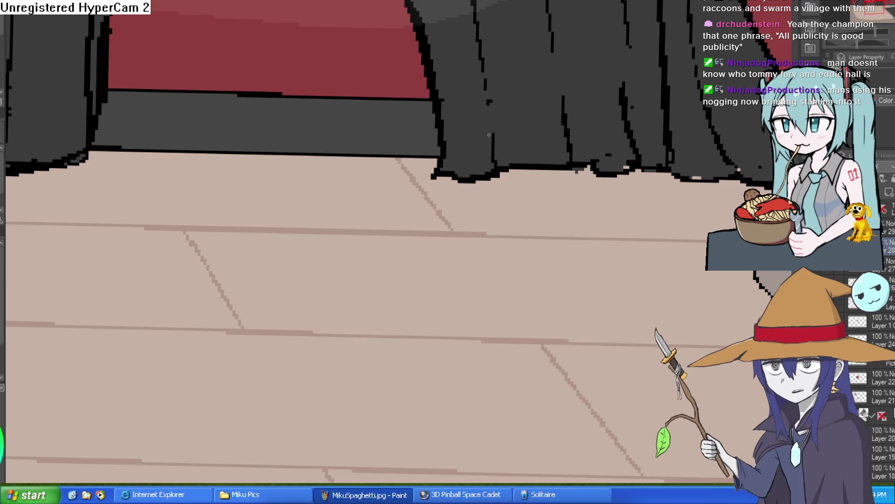
{"action": "scroll", "coordinate": [492, 99], "scroll_direction": "down", "scroll_amount": 5}
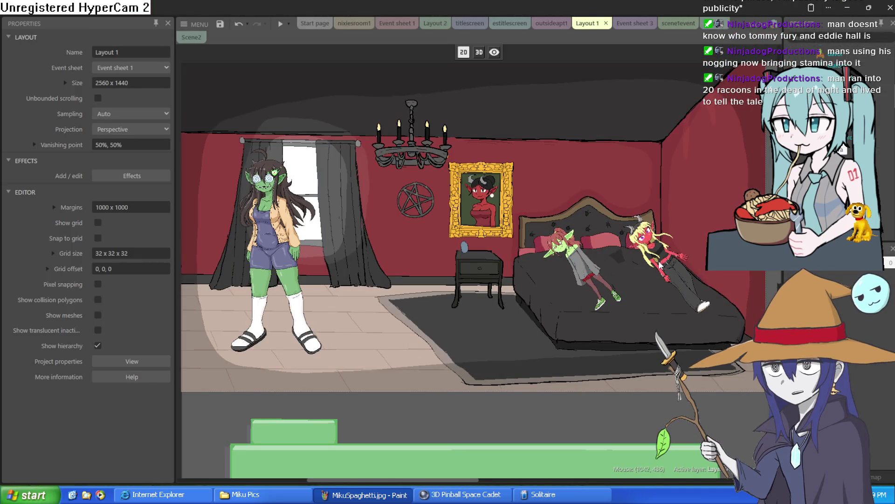
Move moira beside the nightstand and rotate her upright to about 359°
{"action": "left_click_drag", "start_coordinate": [660, 265], "coordinate": [483, 265]}
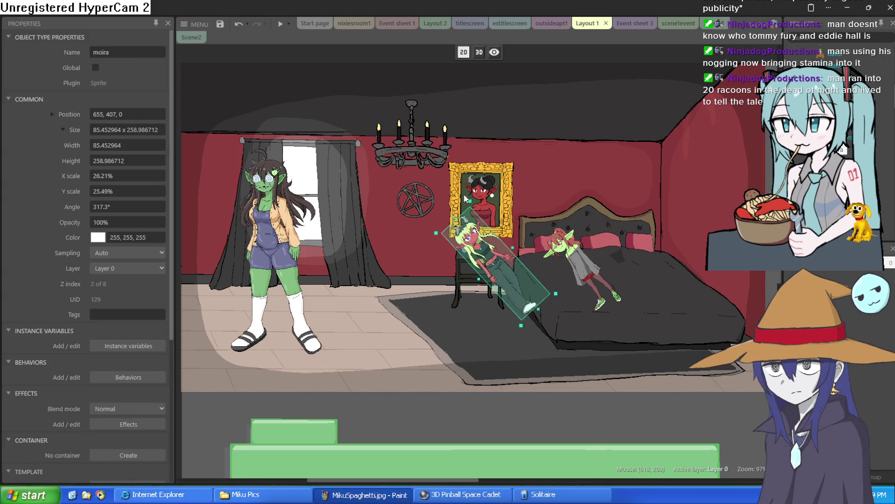
{"action": "mouse_move", "coordinate": [468, 198]}
{"action": "left_mouse_down"}
{"action": "mouse_move", "coordinate": [494, 213]}
{"action": "mouse_move", "coordinate": [491, 207]}
{"action": "left_mouse_up"}
{"action": "left_click_drag", "start_coordinate": [489, 275], "coordinate": [503, 275]}
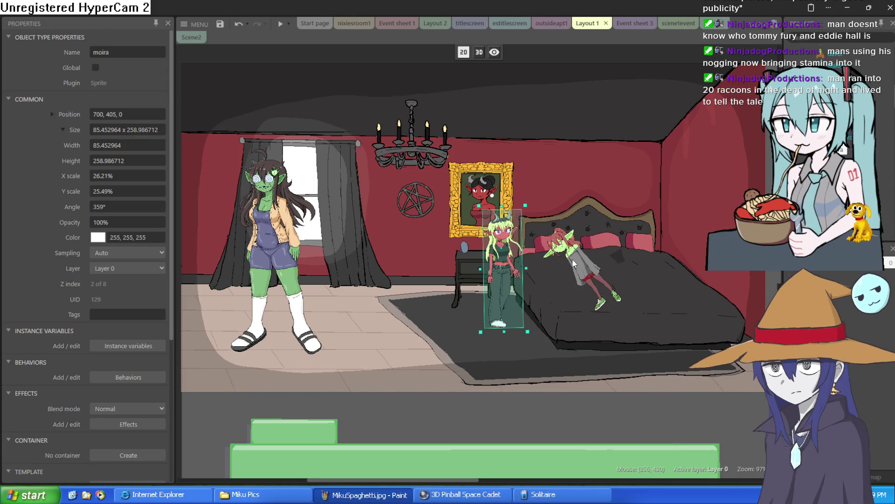
{"action": "scroll", "coordinate": [572, 258], "scroll_direction": "up", "scroll_amount": 15}
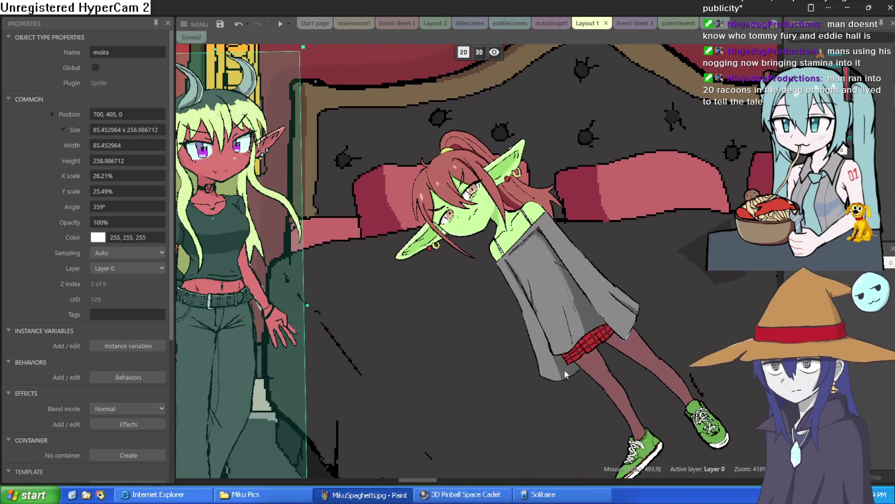
{"action": "scroll", "coordinate": [572, 379], "scroll_direction": "down", "scroll_amount": 5}
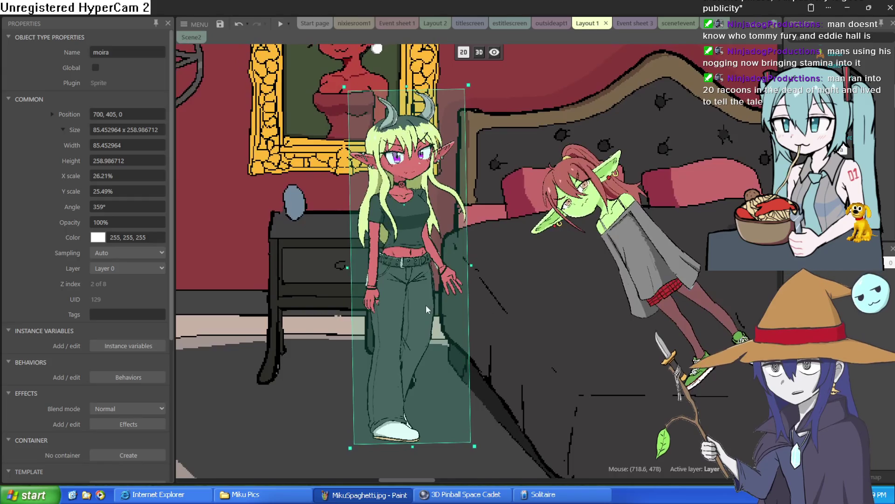
{"action": "mouse_move", "coordinate": [427, 307]}
{"action": "left_mouse_down"}
{"action": "mouse_move", "coordinate": [424, 281]}
{"action": "mouse_move", "coordinate": [432, 292]}
{"action": "mouse_move", "coordinate": [489, 290]}
{"action": "mouse_move", "coordinate": [488, 303]}
{"action": "left_mouse_up"}
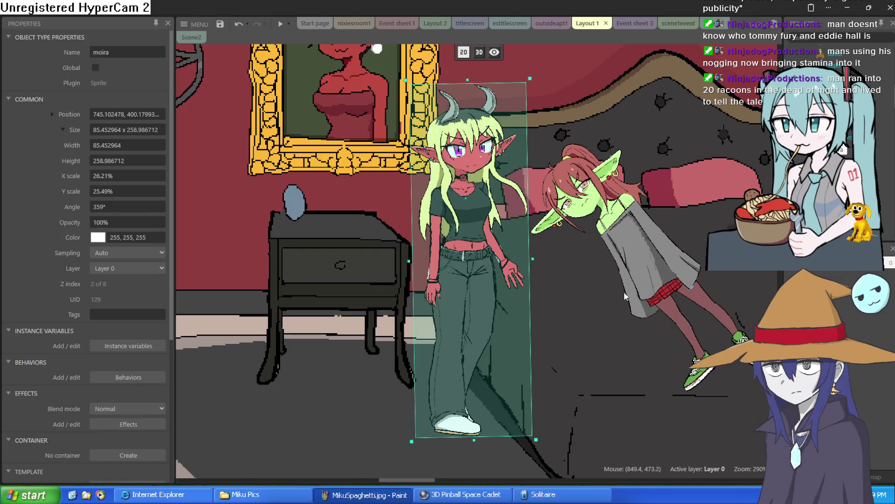
Tilt nixie further to about 325° and nudge her up and left against moira
{"action": "left_click", "coordinate": [682, 270]}
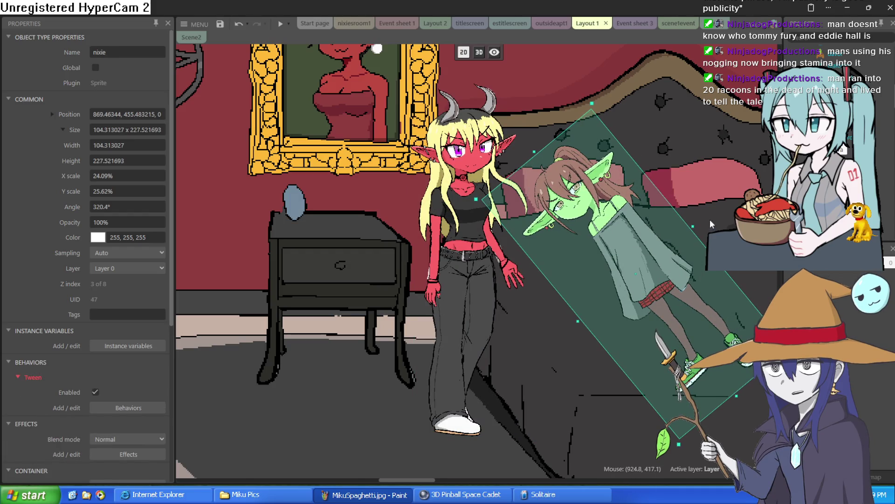
{"action": "left_click_drag", "start_coordinate": [705, 223], "coordinate": [696, 232]}
{"action": "left_click_drag", "start_coordinate": [654, 315], "coordinate": [646, 306]}
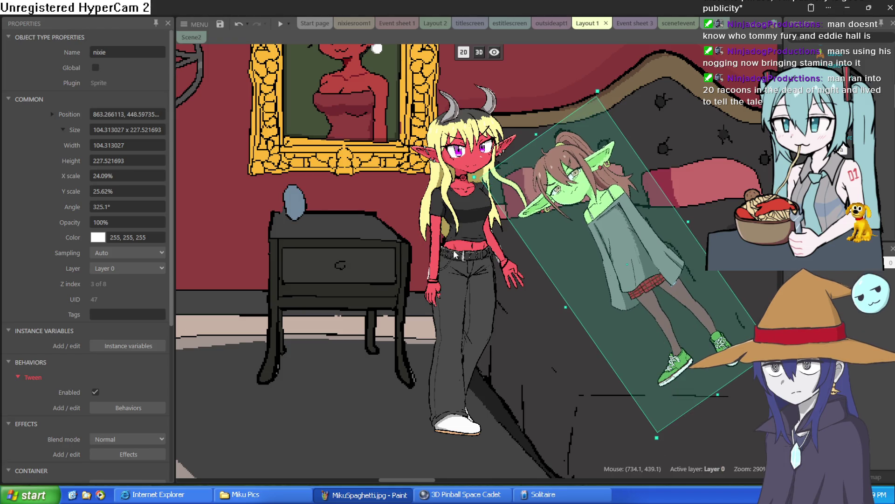
{"action": "left_click", "coordinate": [452, 254]}
{"action": "scroll", "coordinate": [487, 229], "scroll_direction": "down", "scroll_amount": 5}
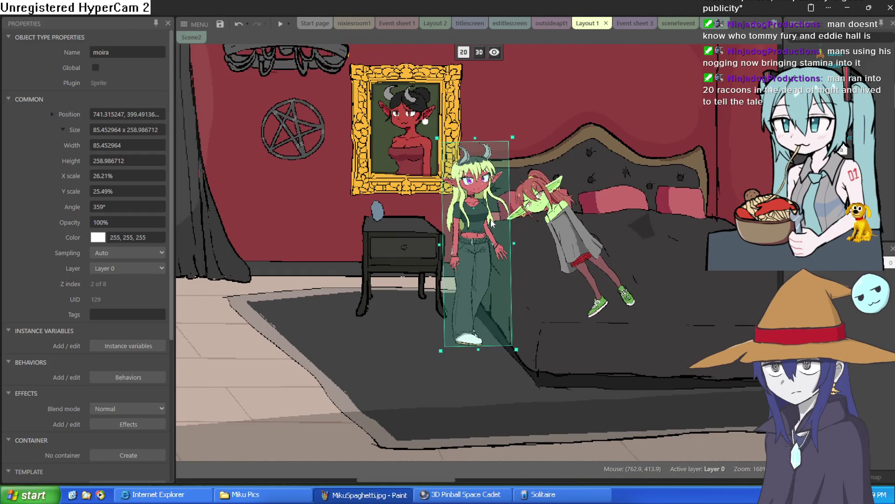
{"action": "scroll", "coordinate": [511, 201], "scroll_direction": "down", "scroll_amount": 5}
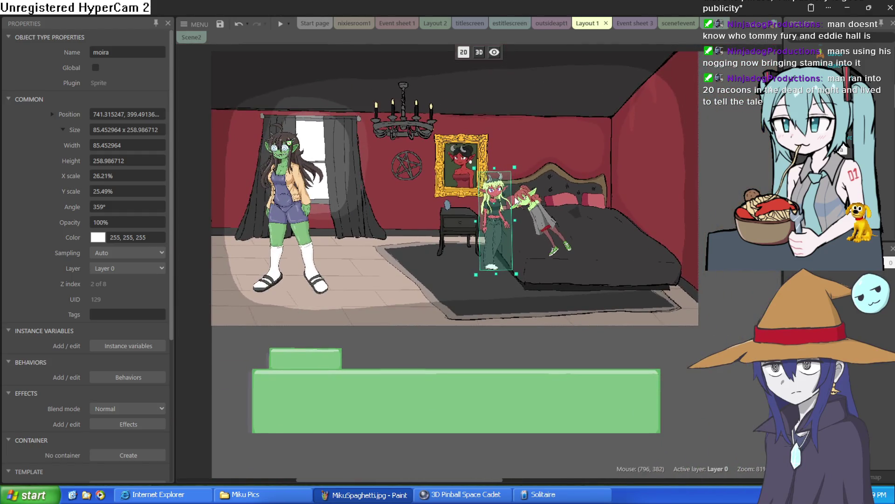
{"action": "scroll", "coordinate": [515, 203], "scroll_direction": "up", "scroll_amount": 2}
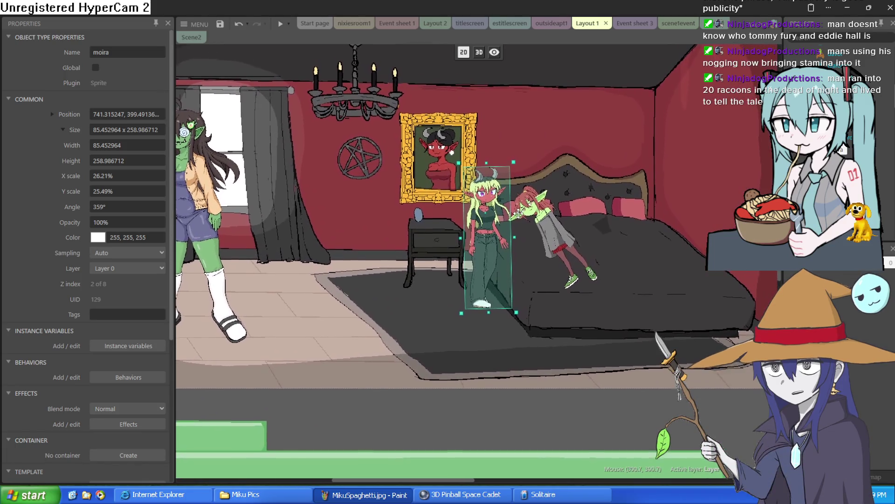
{"action": "mouse_move", "coordinate": [676, 206]}
{"action": "left_mouse_down"}
{"action": "mouse_move", "coordinate": [600, 225]}
{"action": "mouse_move", "coordinate": [598, 286]}
{"action": "mouse_move", "coordinate": [631, 228]}
{"action": "mouse_move", "coordinate": [752, 205]}
{"action": "mouse_move", "coordinate": [757, 191]}
{"action": "mouse_move", "coordinate": [694, 196]}
{"action": "left_mouse_up"}
Select arethra and nudge her slightly, then select the textbox object
{"action": "left_click", "coordinate": [293, 198]}
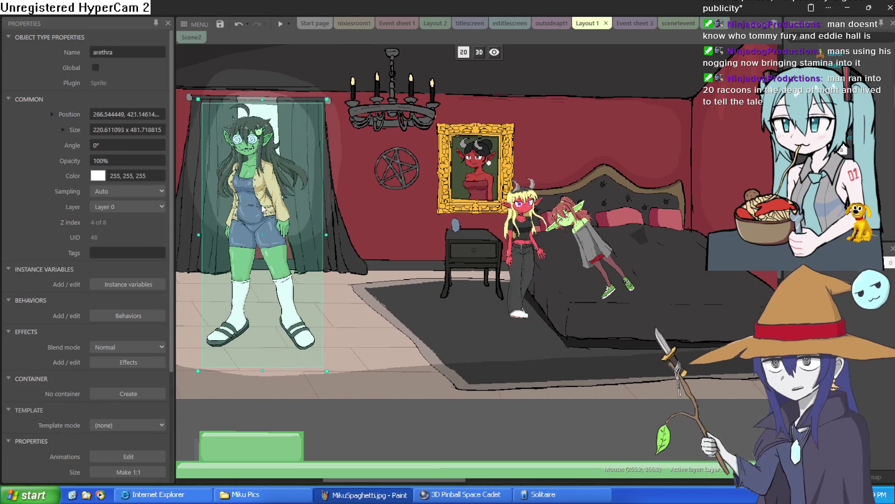
{"action": "mouse_move", "coordinate": [296, 208]}
{"action": "left_mouse_down"}
{"action": "mouse_move", "coordinate": [331, 207]}
{"action": "mouse_move", "coordinate": [295, 203]}
{"action": "left_mouse_up"}
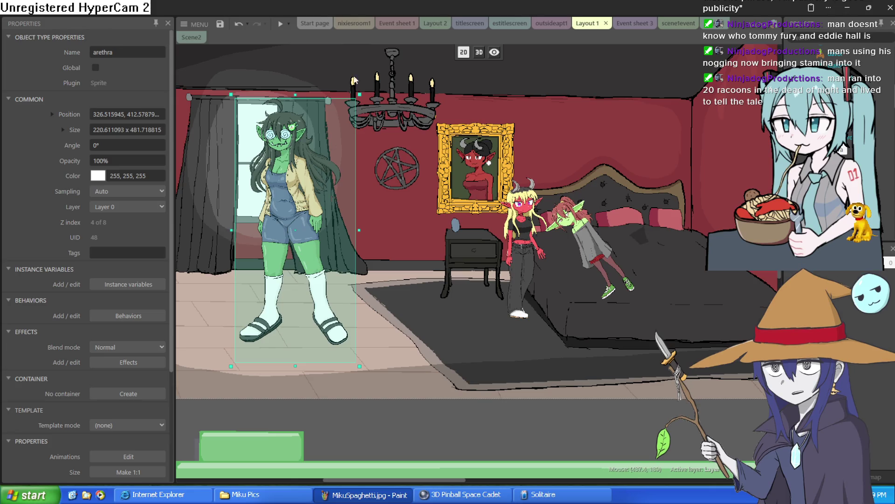
{"action": "left_click", "coordinate": [338, 63]}
{"action": "left_click", "coordinate": [443, 446]}
{"action": "scroll", "coordinate": [398, 213], "scroll_direction": "up", "scroll_amount": 5}
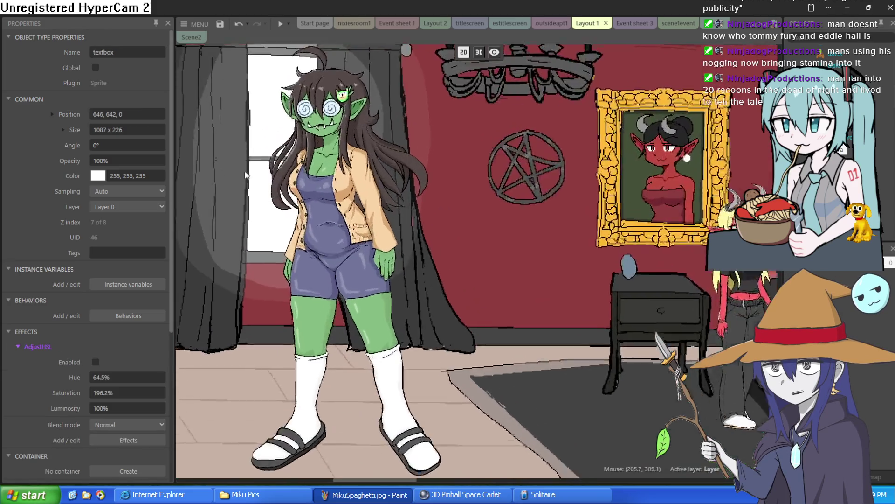
{"action": "scroll", "coordinate": [398, 213], "scroll_direction": "down", "scroll_amount": 2}
{"action": "scroll", "coordinate": [404, 242], "scroll_direction": "up", "scroll_amount": 2}
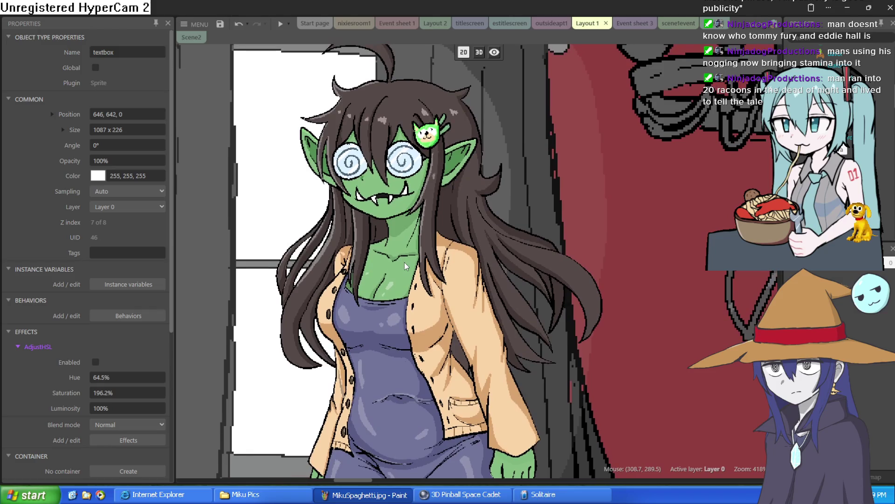
{"action": "scroll", "coordinate": [406, 264], "scroll_direction": "up", "scroll_amount": 1}
{"action": "scroll", "coordinate": [406, 263], "scroll_direction": "down", "scroll_amount": 5}
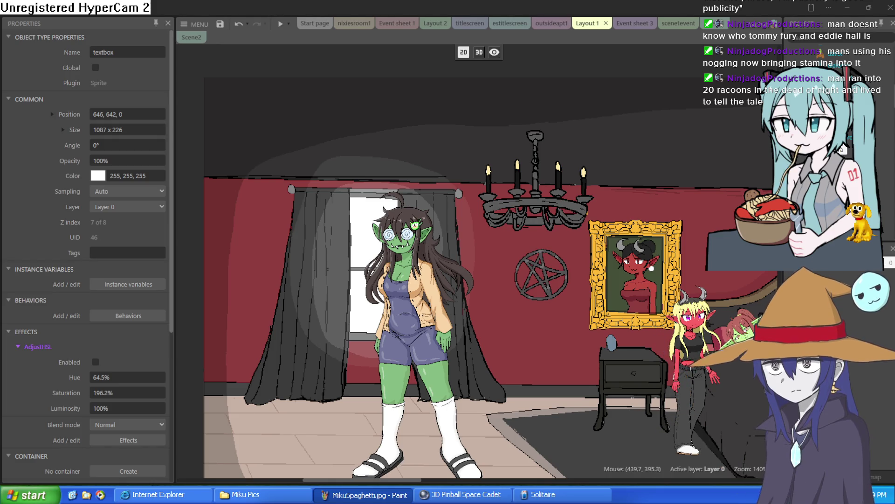
{"action": "scroll", "coordinate": [406, 291], "scroll_direction": "down", "scroll_amount": 4}
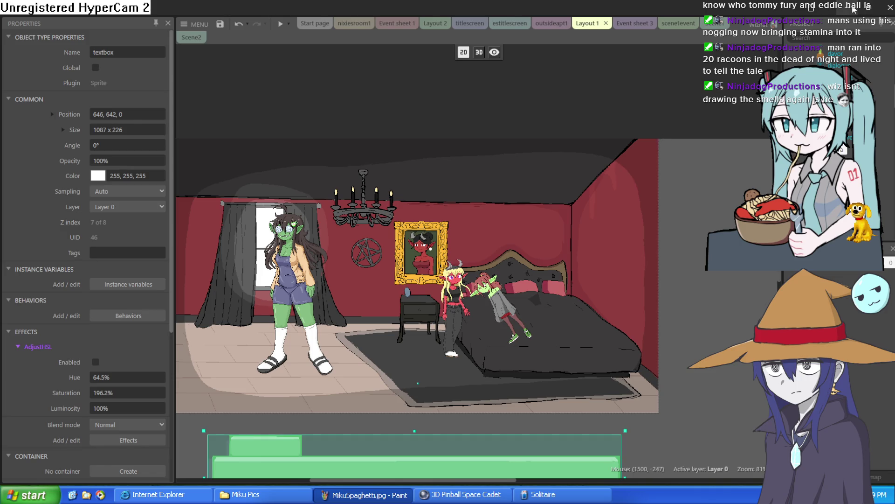
Move arethra beside moira and shrink her to about 171 × 373 px
{"action": "mouse_move", "coordinate": [300, 302]}
{"action": "left_mouse_down"}
{"action": "mouse_move", "coordinate": [420, 283]}
{"action": "mouse_move", "coordinate": [415, 288]}
{"action": "left_mouse_up"}
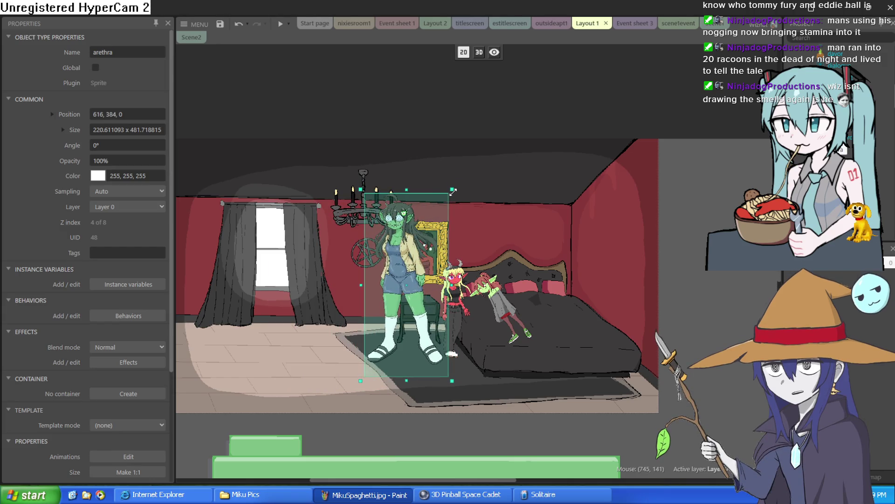
{"action": "left_click_drag", "start_coordinate": [453, 191], "coordinate": [430, 221]}
{"action": "left_click_drag", "start_coordinate": [394, 287], "coordinate": [407, 277]}
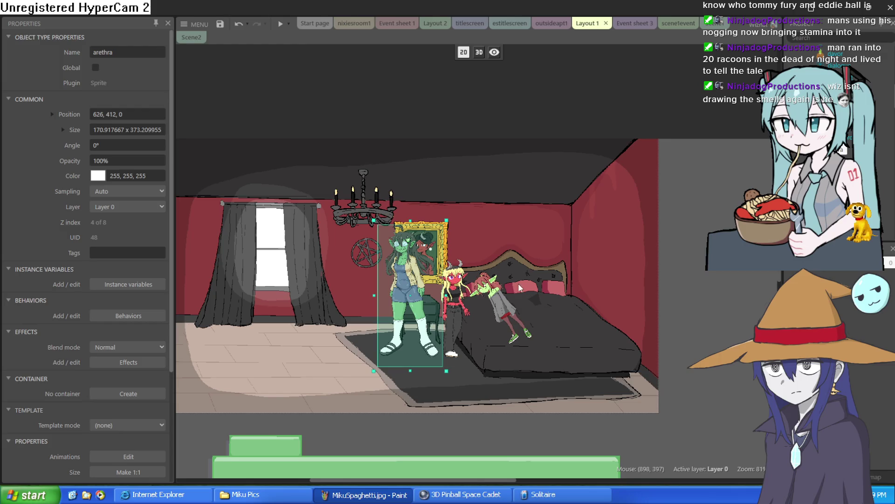
{"action": "scroll", "coordinate": [490, 328], "scroll_direction": "up", "scroll_amount": 5}
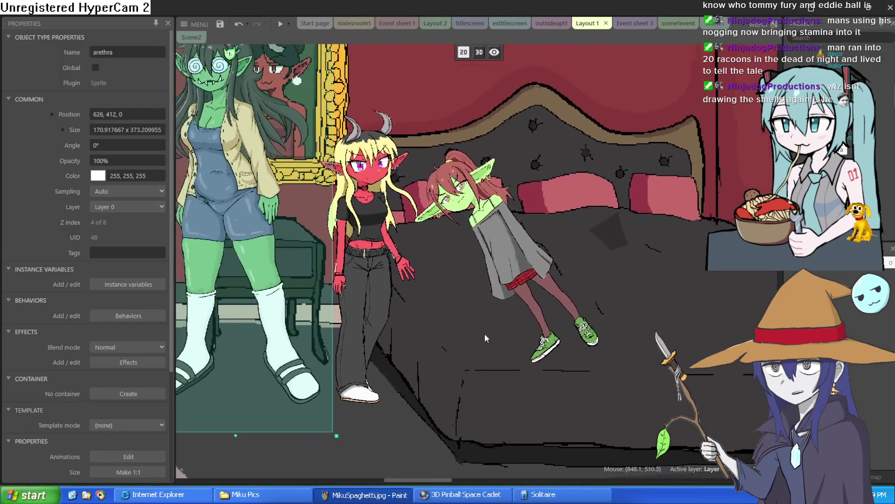
{"action": "scroll", "coordinate": [485, 336], "scroll_direction": "up", "scroll_amount": 3}
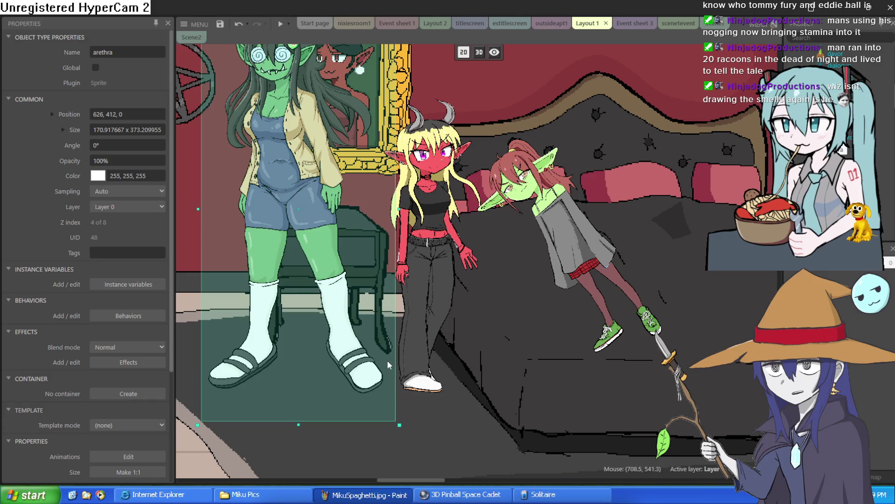
Back in Clip Studio Paint, auto-select the red wall left of the curtain
{"action": "key", "text": "alt+Tab"}
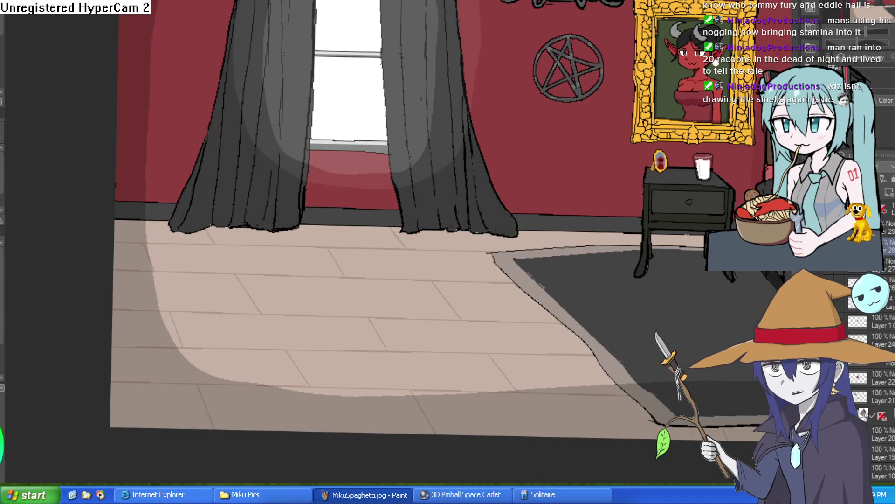
{"action": "scroll", "coordinate": [607, 282], "scroll_direction": "down", "scroll_amount": 3}
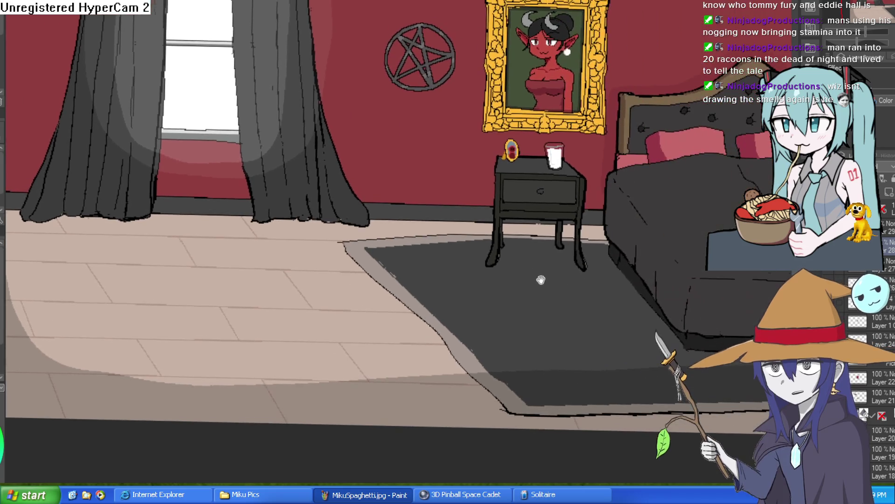
{"action": "scroll", "coordinate": [425, 229], "scroll_direction": "up", "scroll_amount": 4}
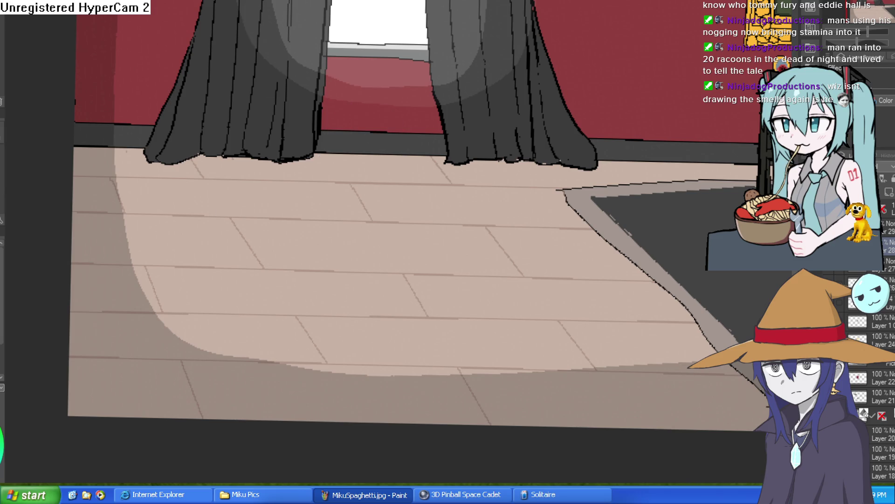
{"action": "scroll", "coordinate": [395, 187], "scroll_direction": "down", "scroll_amount": 3}
{"action": "left_click", "coordinate": [264, 210]}
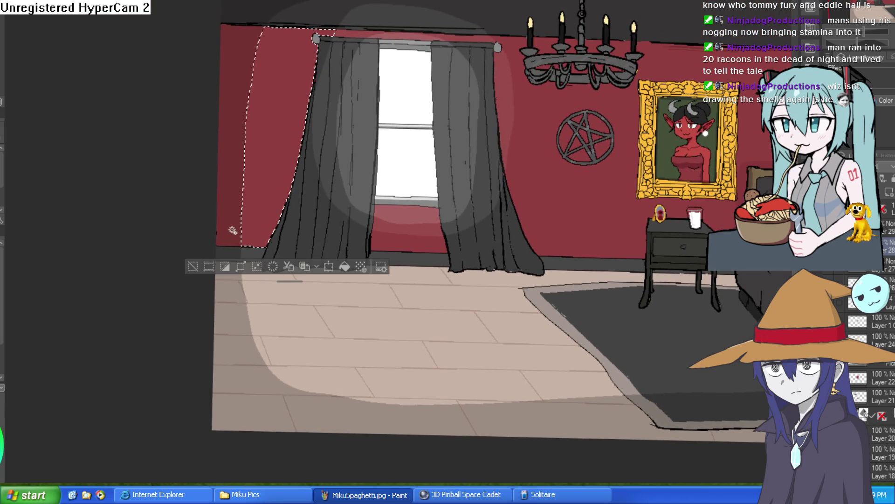
Auto-select the baseboard segments left of, under and right of the curtain and by the nightstand
{"action": "key", "text": "ctrl+d"}
{"action": "left_click", "coordinate": [236, 254]}
{"action": "left_click", "coordinate": [449, 256]}
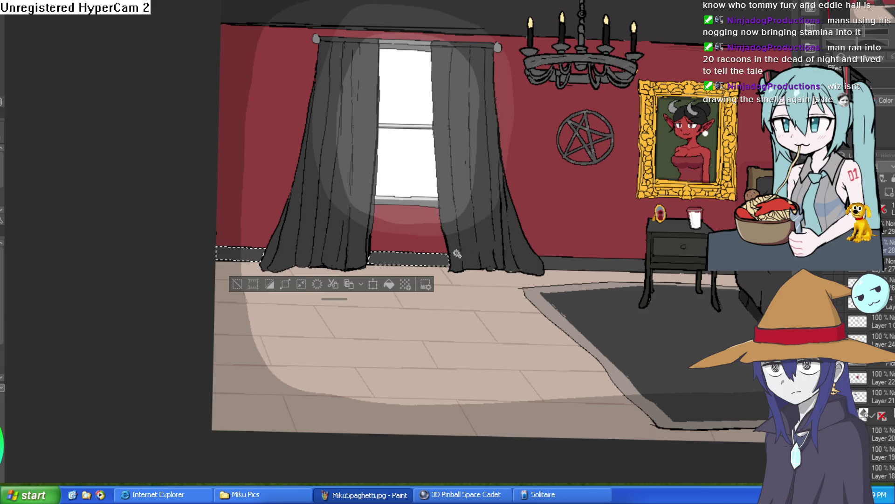
{"action": "left_click", "coordinate": [591, 262]}
{"action": "left_click_drag", "start_coordinate": [714, 296], "coordinate": [633, 285]}
{"action": "left_click", "coordinate": [647, 257]}
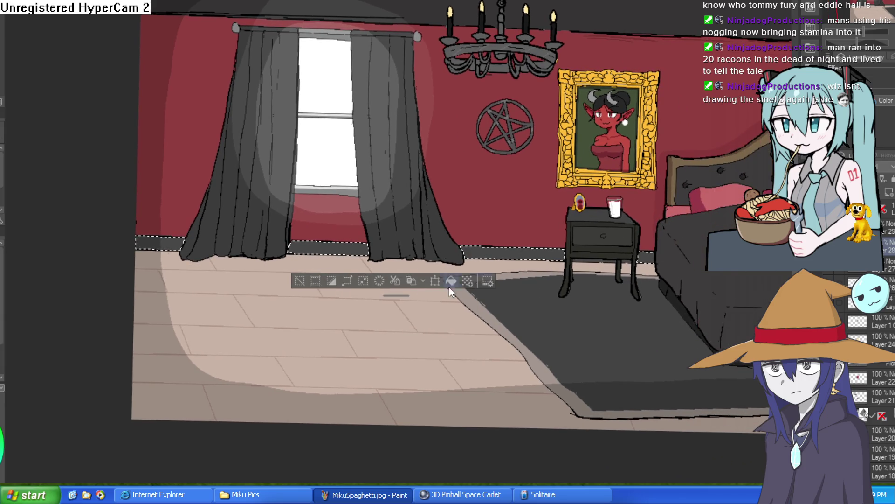
{"action": "key", "text": "ctrl+plus"}
{"action": "key", "text": "ctrl+plus"}
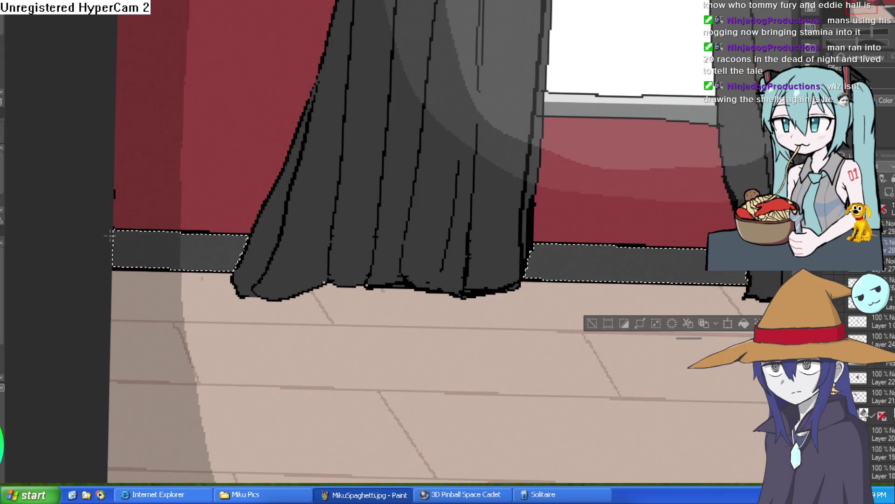
{"action": "left_click_drag", "start_coordinate": [668, 263], "coordinate": [601, 317]}
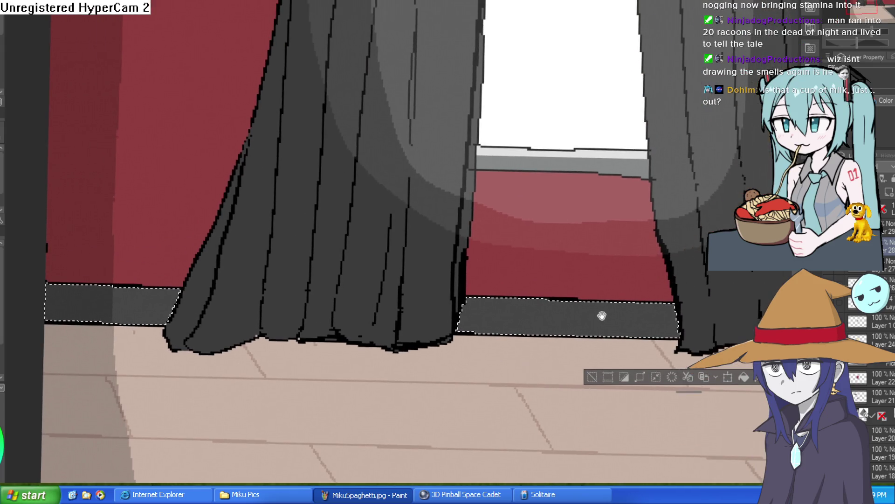
{"action": "scroll", "coordinate": [620, 300], "scroll_direction": "down", "scroll_amount": 1}
{"action": "left_click_drag", "start_coordinate": [615, 283], "coordinate": [586, 310]}
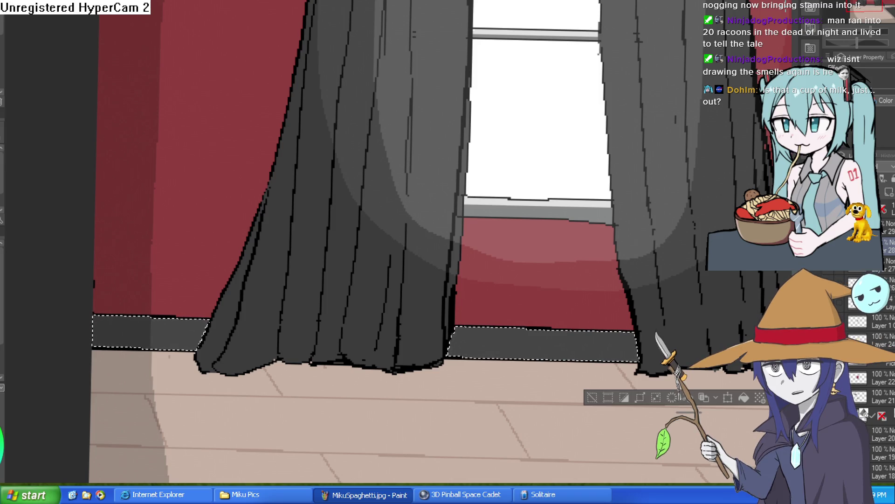
{"action": "left_click_drag", "start_coordinate": [579, 244], "coordinate": [650, 124]}
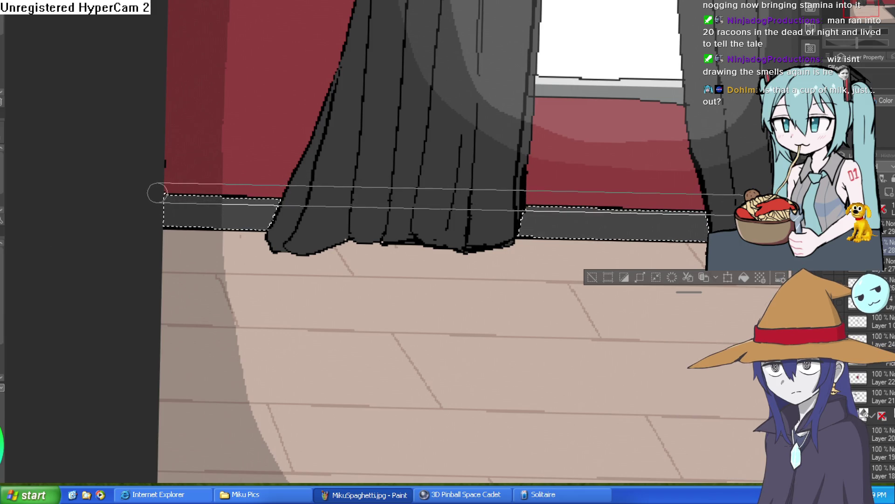
Drop the baseboard selection with Ctrl+D, then restore it
{"action": "scroll", "coordinate": [259, 196], "scroll_direction": "down", "scroll_amount": 5}
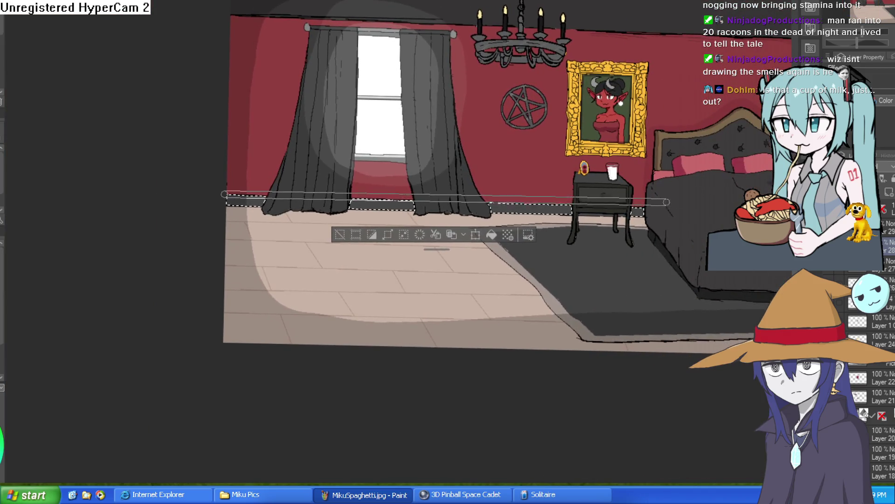
{"action": "scroll", "coordinate": [236, 203], "scroll_direction": "up", "scroll_amount": 5}
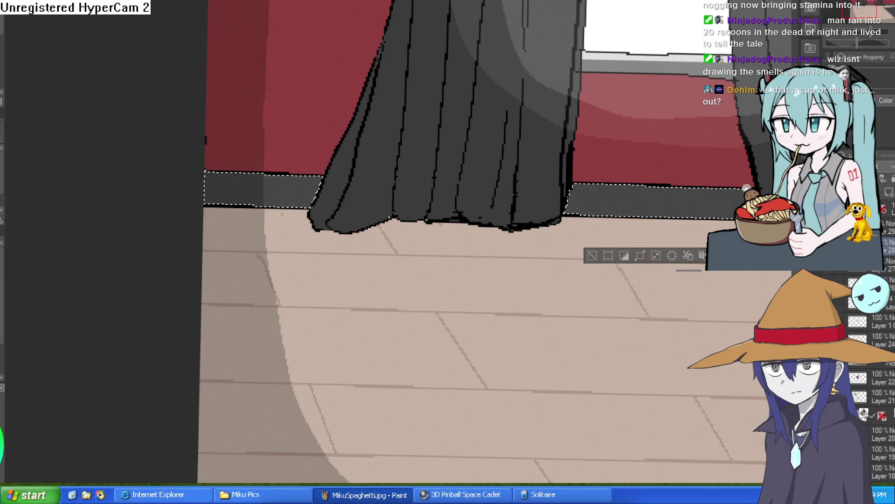
{"action": "scroll", "coordinate": [726, 214], "scroll_direction": "down", "scroll_amount": 5}
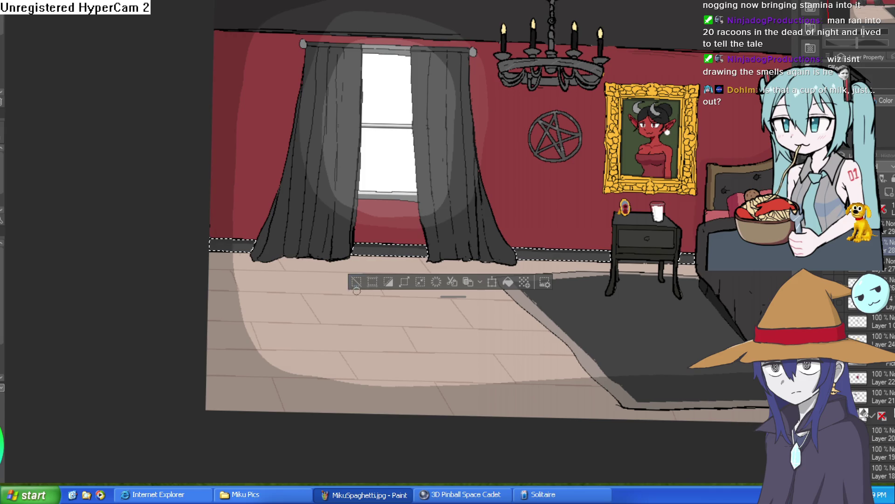
{"action": "key", "text": "ctrl+d"}
{"action": "scroll", "coordinate": [401, 251], "scroll_direction": "up", "scroll_amount": 4}
{"action": "scroll", "coordinate": [554, 308], "scroll_direction": "down", "scroll_amount": 5}
{"action": "scroll", "coordinate": [720, 307], "scroll_direction": "up", "scroll_amount": 1}
{"action": "key", "text": "ctrl+shift+d"}
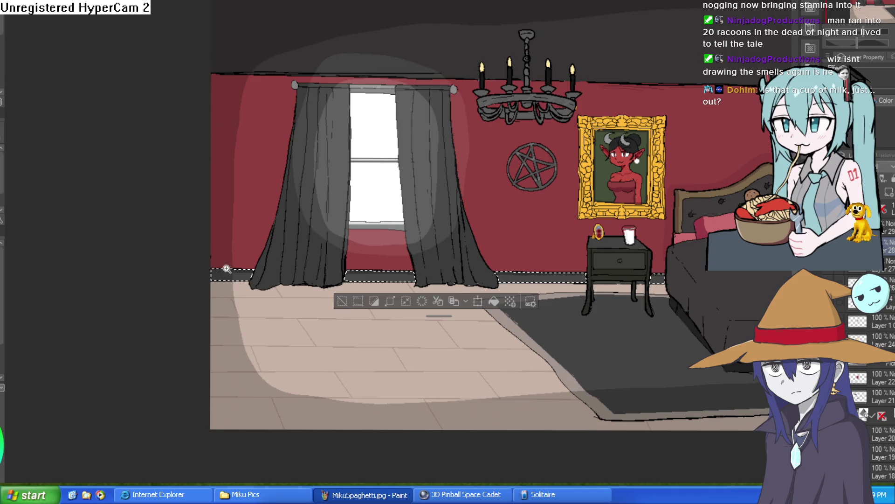
Zoom around the finished bedroom, ending on the dark rug beneath the nightstand
{"action": "scroll", "coordinate": [410, 227], "scroll_direction": "up", "scroll_amount": 4}
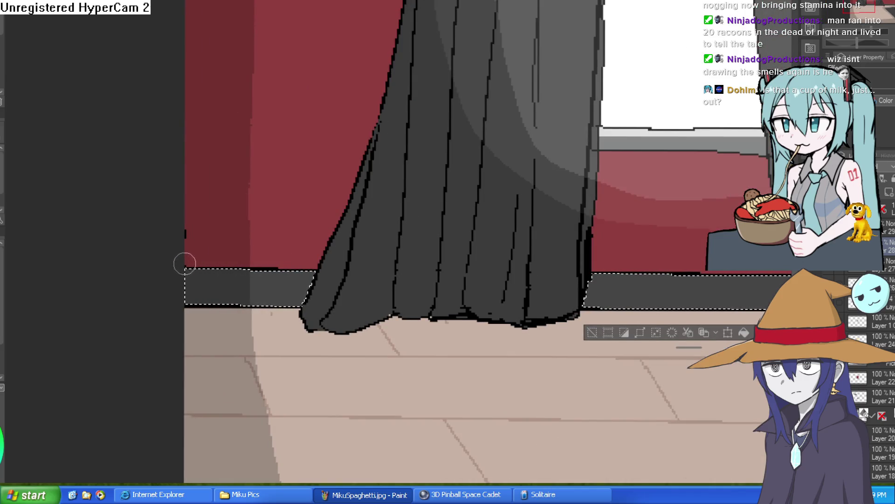
{"action": "scroll", "coordinate": [603, 258], "scroll_direction": "down", "scroll_amount": 6}
{"action": "scroll", "coordinate": [500, 304], "scroll_direction": "up", "scroll_amount": 4}
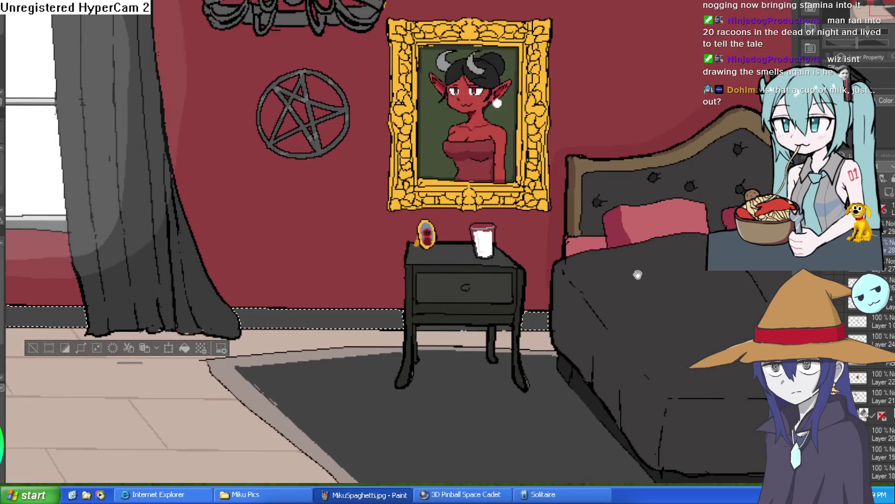
{"action": "scroll", "coordinate": [499, 304], "scroll_direction": "up", "scroll_amount": 2}
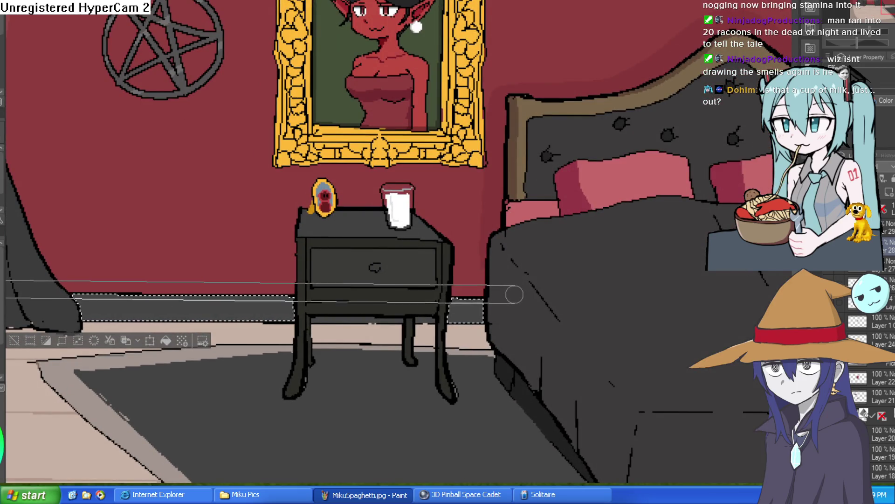
{"action": "scroll", "coordinate": [526, 310], "scroll_direction": "down", "scroll_amount": 3}
{"action": "scroll", "coordinate": [339, 283], "scroll_direction": "up", "scroll_amount": 2}
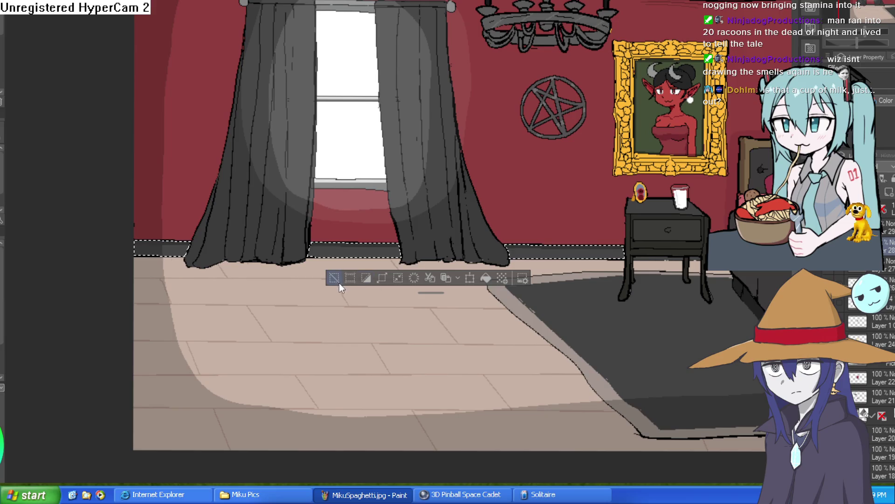
{"action": "scroll", "coordinate": [369, 256], "scroll_direction": "up", "scroll_amount": 3}
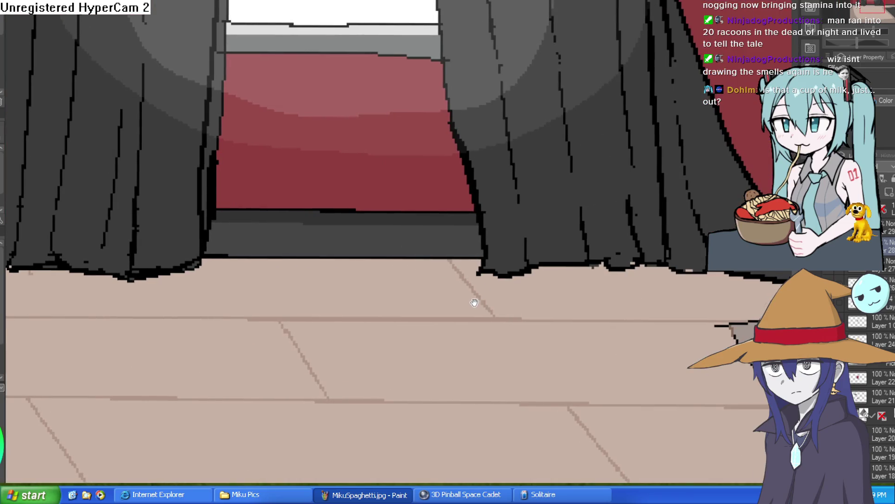
{"action": "scroll", "coordinate": [476, 301], "scroll_direction": "down", "scroll_amount": 5}
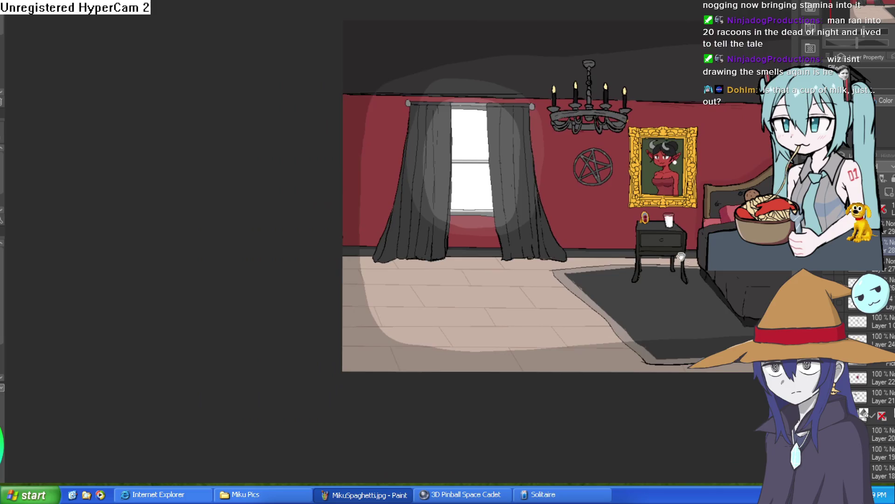
{"action": "scroll", "coordinate": [618, 224], "scroll_direction": "up", "scroll_amount": 1}
{"action": "scroll", "coordinate": [618, 225], "scroll_direction": "up", "scroll_amount": 4}
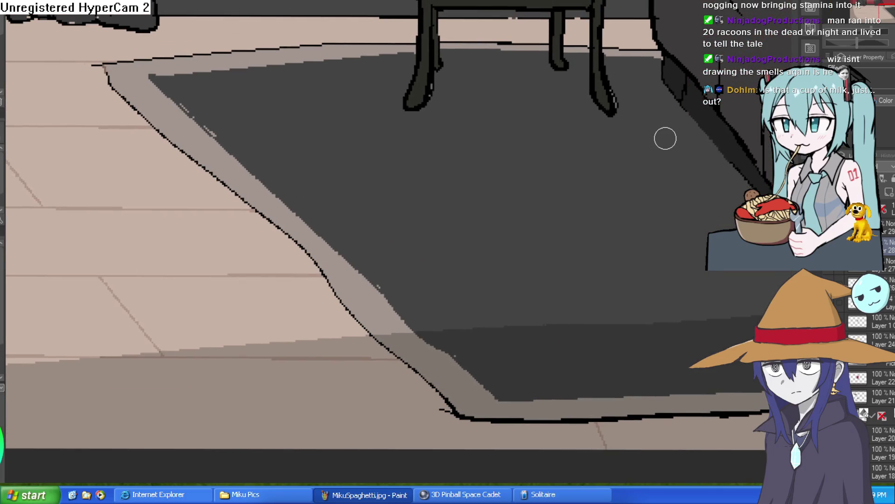
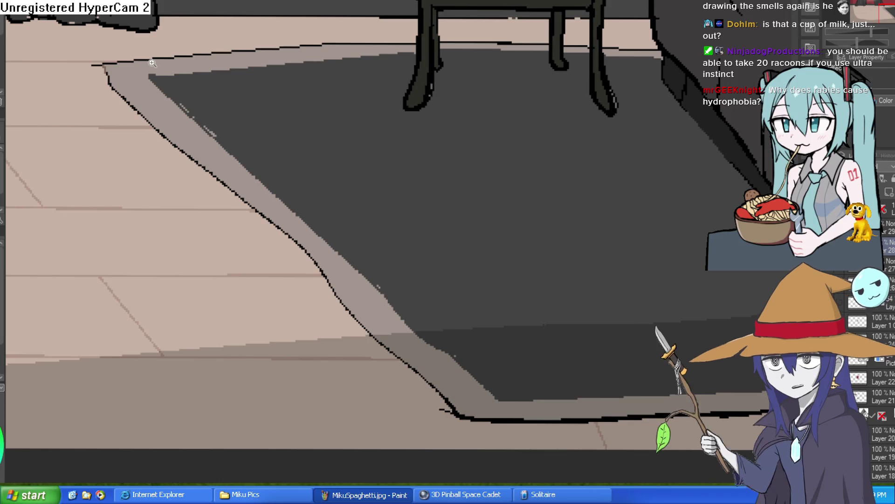
Paint over the black dashes along the rug's top edge with grey
{"action": "scroll", "coordinate": [179, 71], "scroll_direction": "up", "scroll_amount": 3}
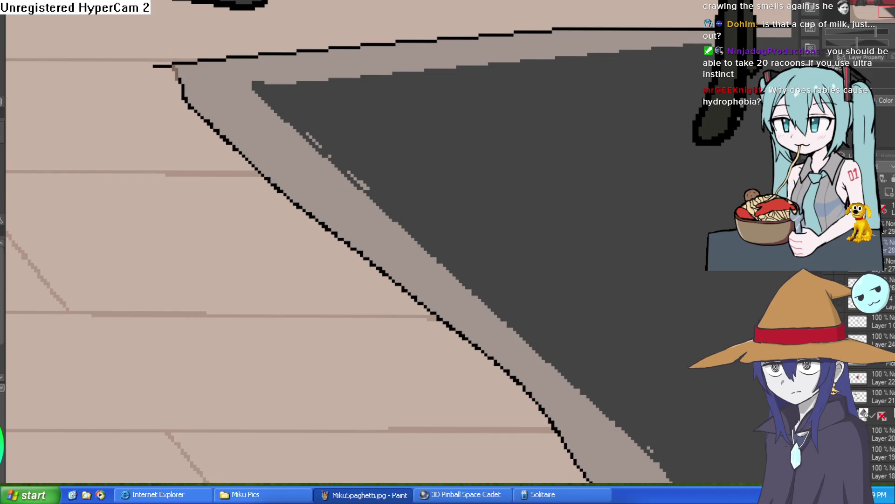
{"action": "mouse_move", "coordinate": [184, 65]}
{"action": "left_mouse_down"}
{"action": "mouse_move", "coordinate": [559, 28]}
{"action": "mouse_move", "coordinate": [665, 156]}
{"action": "mouse_move", "coordinate": [653, 74]}
{"action": "mouse_move", "coordinate": [409, 145]}
{"action": "mouse_move", "coordinate": [496, 110]}
{"action": "left_mouse_up"}
{"action": "mouse_move", "coordinate": [628, 96]}
{"action": "left_mouse_down"}
{"action": "mouse_move", "coordinate": [493, 135]}
{"action": "mouse_move", "coordinate": [510, 113]}
{"action": "mouse_move", "coordinate": [529, 121]}
{"action": "left_mouse_up"}
Reset the canvas rotation, clear the floor selection, and bring the rug and nightstand into view
{"action": "key", "text": "Delete"}
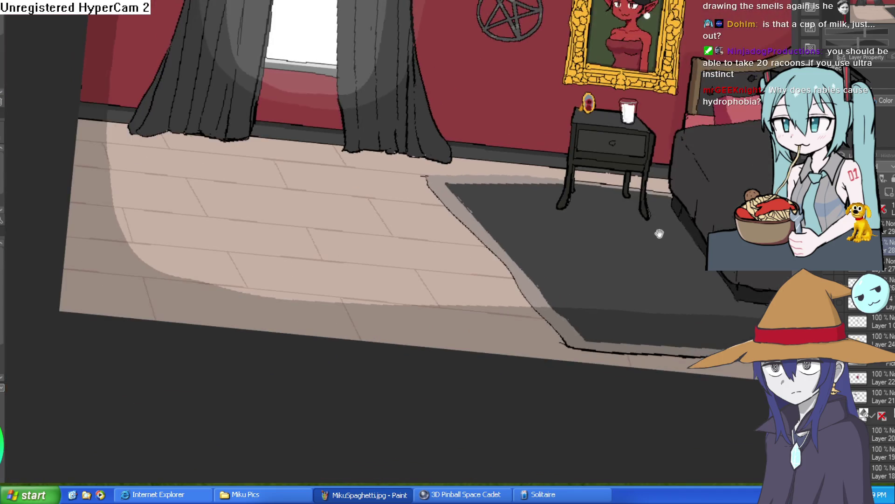
{"action": "scroll", "coordinate": [652, 161], "scroll_direction": "up", "scroll_amount": 2}
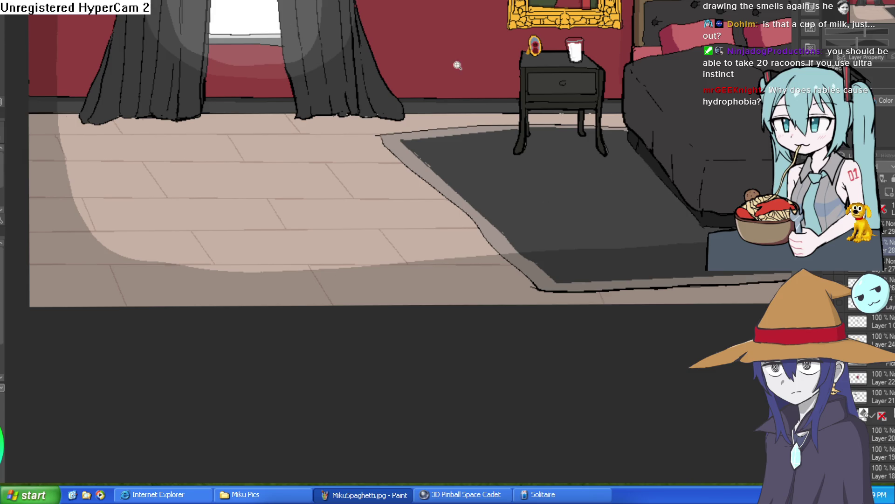
{"action": "scroll", "coordinate": [620, 135], "scroll_direction": "up", "scroll_amount": 2}
{"action": "left_click", "coordinate": [615, 105]}
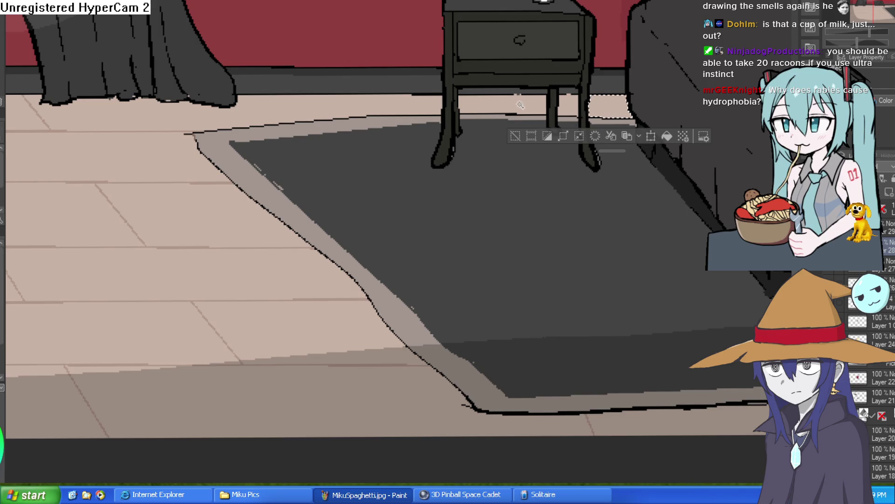
{"action": "key", "text": "ctrl+d"}
{"action": "left_click_drag", "start_coordinate": [507, 208], "coordinate": [502, 246]}
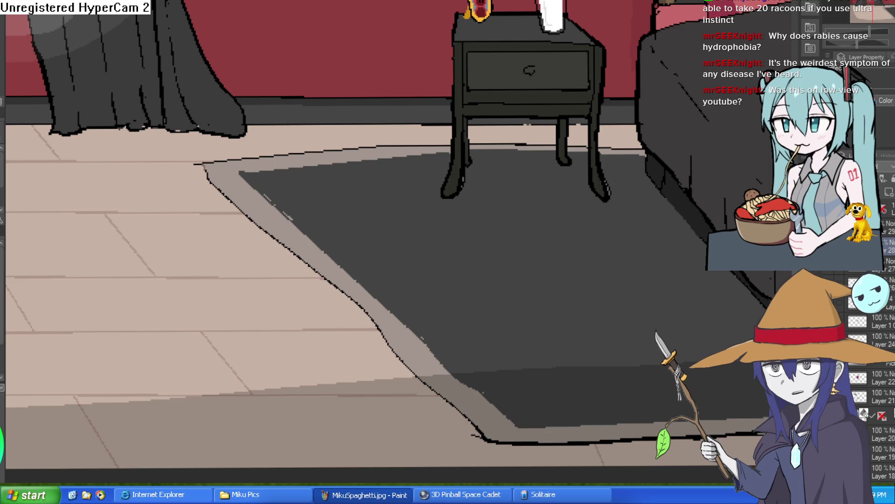
Zoom in on the demon portrait and Auto Select the red wall around it
{"action": "scroll", "coordinate": [532, 102], "scroll_direction": "down", "scroll_amount": 3}
{"action": "scroll", "coordinate": [529, 160], "scroll_direction": "up", "scroll_amount": 10}
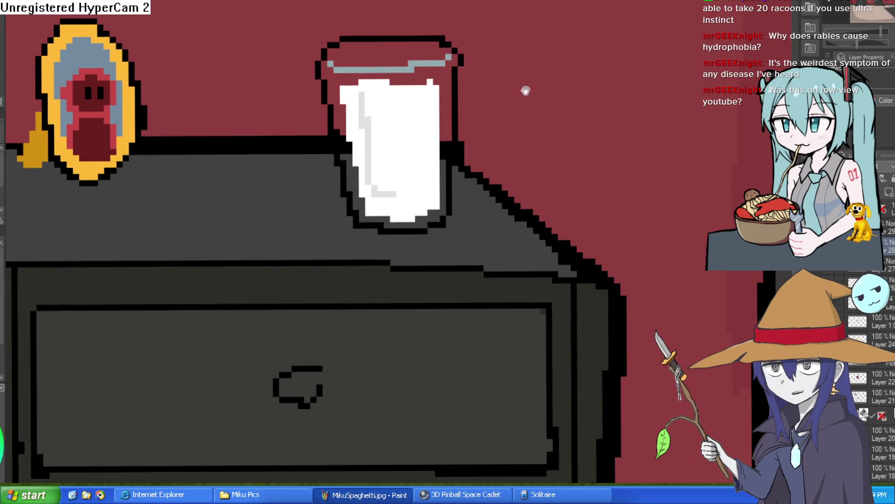
{"action": "scroll", "coordinate": [680, 136], "scroll_direction": "down", "scroll_amount": 5}
{"action": "scroll", "coordinate": [627, 144], "scroll_direction": "up", "scroll_amount": 2}
{"action": "scroll", "coordinate": [624, 154], "scroll_direction": "down", "scroll_amount": 2}
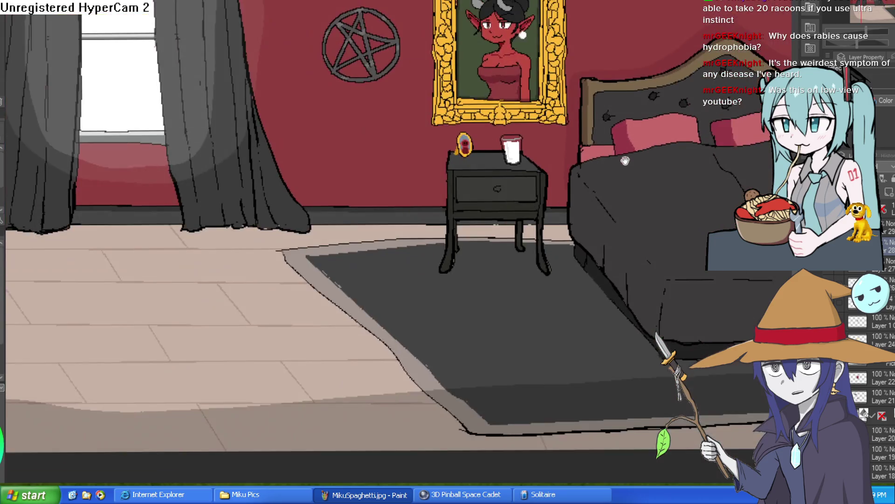
{"action": "left_click_drag", "start_coordinate": [625, 159], "coordinate": [571, 234]}
{"action": "mouse_move", "coordinate": [827, 235]}
{"action": "left_mouse_down"}
{"action": "mouse_move", "coordinate": [781, 219]}
{"action": "mouse_move", "coordinate": [662, 215]}
{"action": "left_mouse_up"}
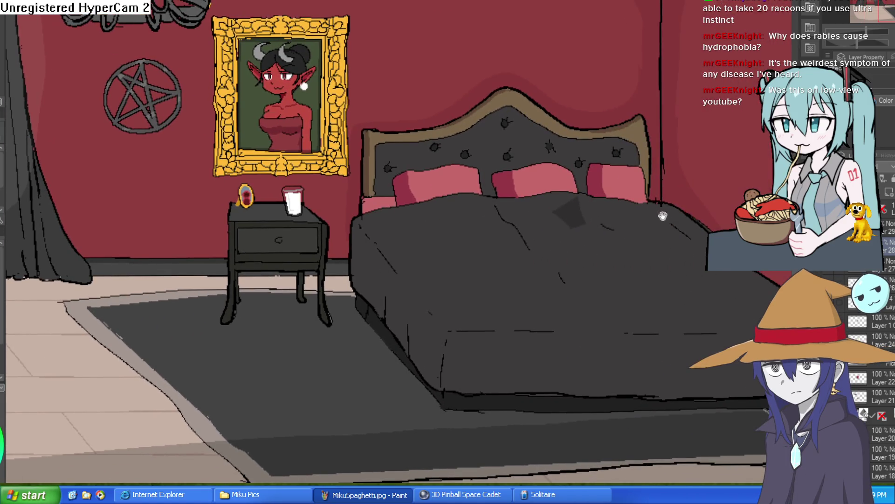
{"action": "scroll", "coordinate": [663, 215], "scroll_direction": "down", "scroll_amount": 4}
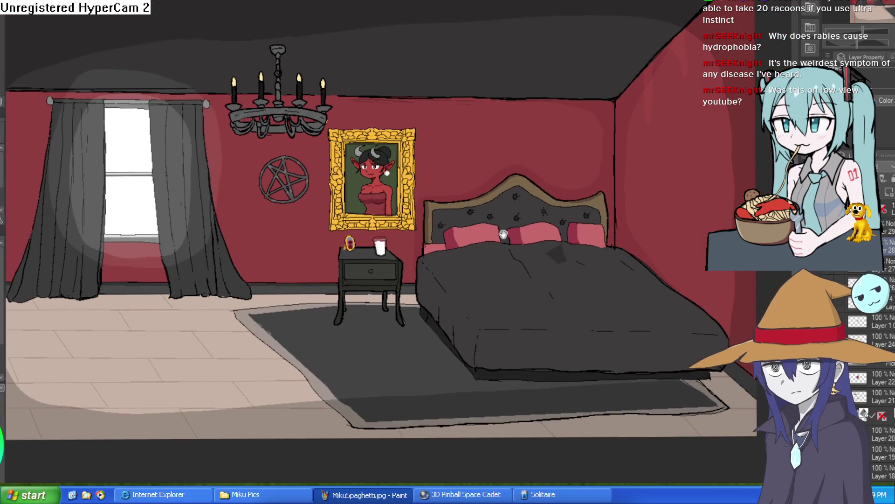
{"action": "mouse_move", "coordinate": [424, 251]}
{"action": "left_mouse_down"}
{"action": "mouse_move", "coordinate": [584, 225]}
{"action": "mouse_move", "coordinate": [561, 243]}
{"action": "mouse_move", "coordinate": [596, 264]}
{"action": "left_mouse_up"}
{"action": "mouse_move", "coordinate": [545, 240]}
{"action": "left_mouse_down"}
{"action": "mouse_move", "coordinate": [554, 258]}
{"action": "mouse_move", "coordinate": [548, 236]}
{"action": "mouse_move", "coordinate": [517, 236]}
{"action": "left_mouse_up"}
{"action": "left_click", "coordinate": [614, 248]}
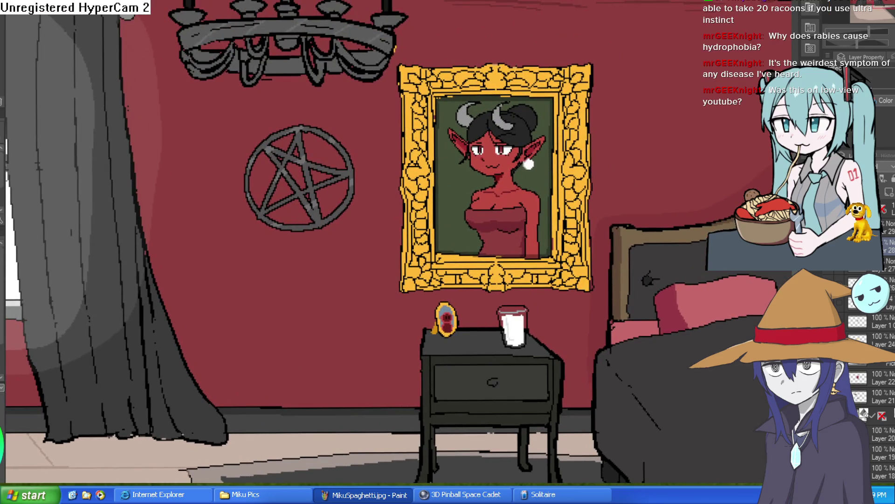
{"action": "scroll", "coordinate": [658, 178], "scroll_direction": "down", "scroll_amount": 2}
{"action": "left_click", "coordinate": [609, 276]}
{"action": "scroll", "coordinate": [634, 235], "scroll_direction": "up", "scroll_amount": 2}
Add a new raster layer for wall shading, undo the stray frame stroke, and deselect the wall
{"action": "left_click_drag", "start_coordinate": [634, 235], "coordinate": [614, 201]}
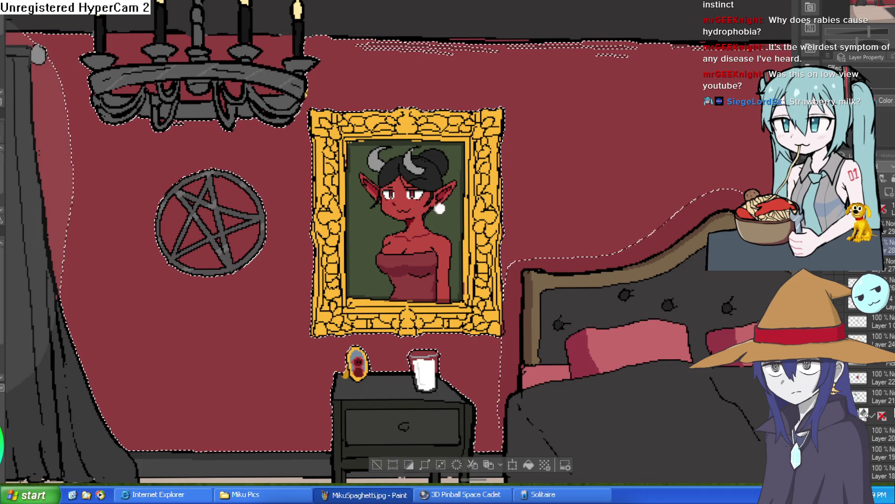
{"action": "left_click", "coordinate": [888, 195]}
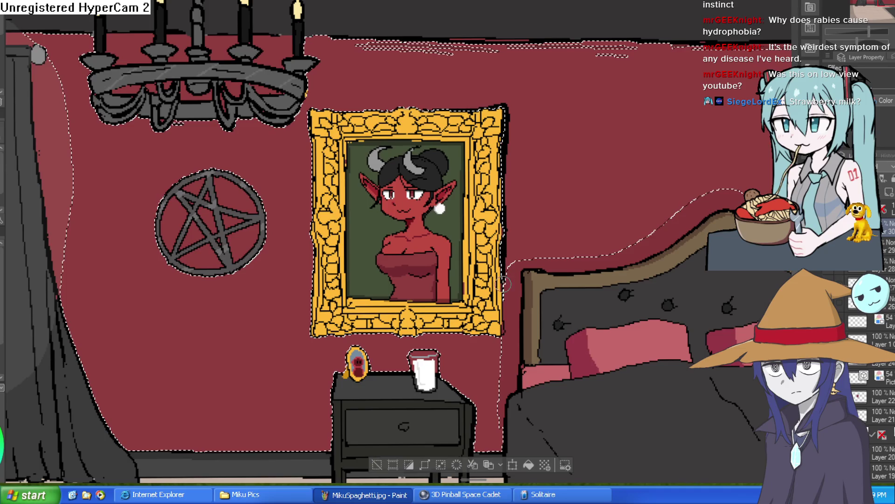
{"action": "left_click_drag", "start_coordinate": [503, 334], "coordinate": [427, 332]}
{"action": "key", "text": "ctrl+z"}
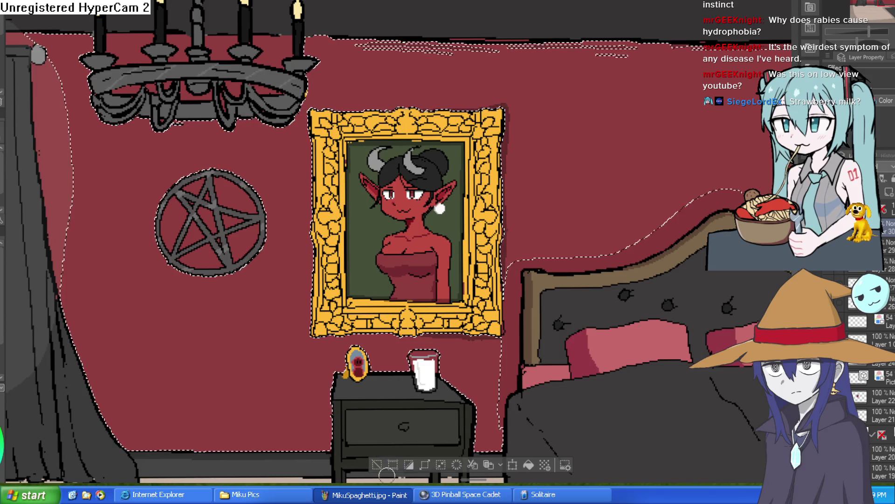
{"action": "left_click", "coordinate": [376, 465]}
{"action": "scroll", "coordinate": [754, 180], "scroll_direction": "down", "scroll_amount": 3}
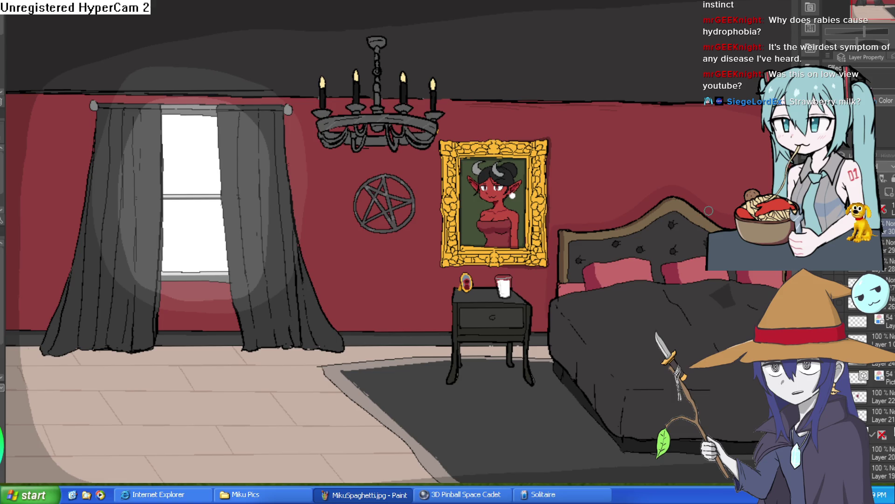
{"action": "scroll", "coordinate": [497, 294], "scroll_direction": "up", "scroll_amount": 5}
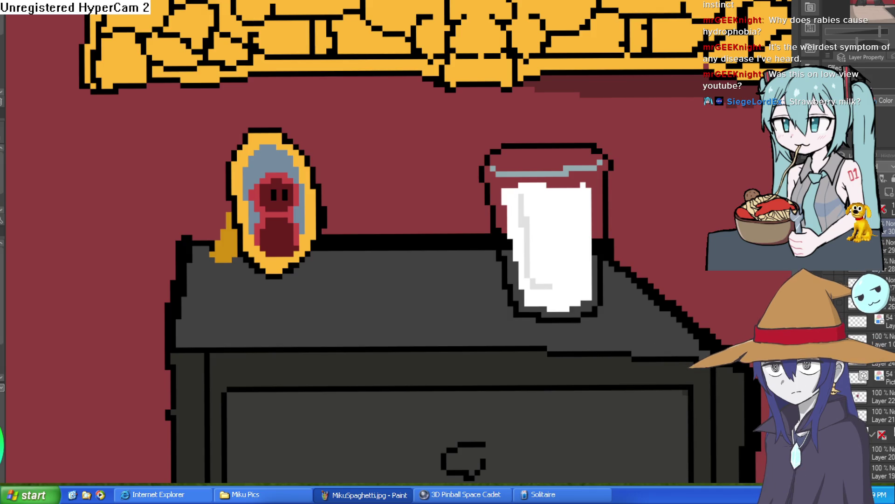
Fill the milk and the white strip and bottom patch of the nightstand cup with deeper pink
{"action": "left_click", "coordinate": [552, 236]}
{"action": "left_click", "coordinate": [513, 210]}
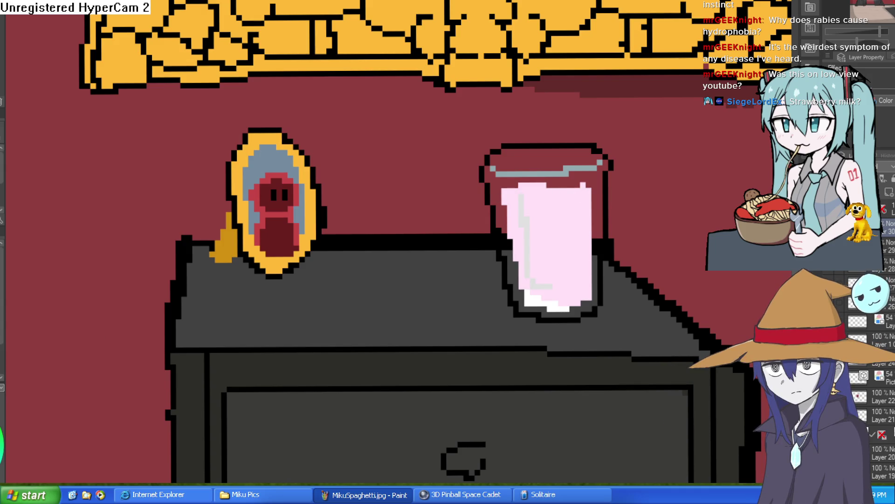
{"action": "left_click", "coordinate": [573, 224]}
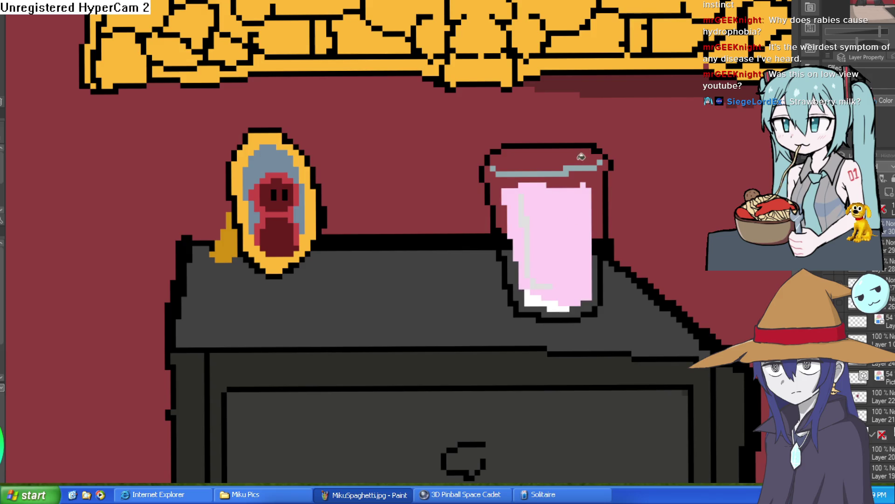
{"action": "left_click", "coordinate": [553, 301]}
{"action": "key", "text": "ctrl+z"}
{"action": "key", "text": "ctrl+z"}
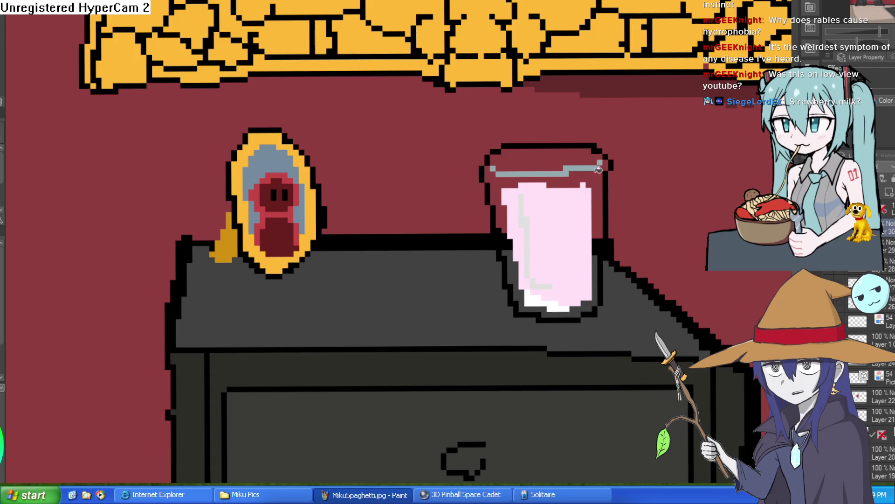
{"action": "left_click", "coordinate": [569, 220]}
{"action": "left_click", "coordinate": [548, 298]}
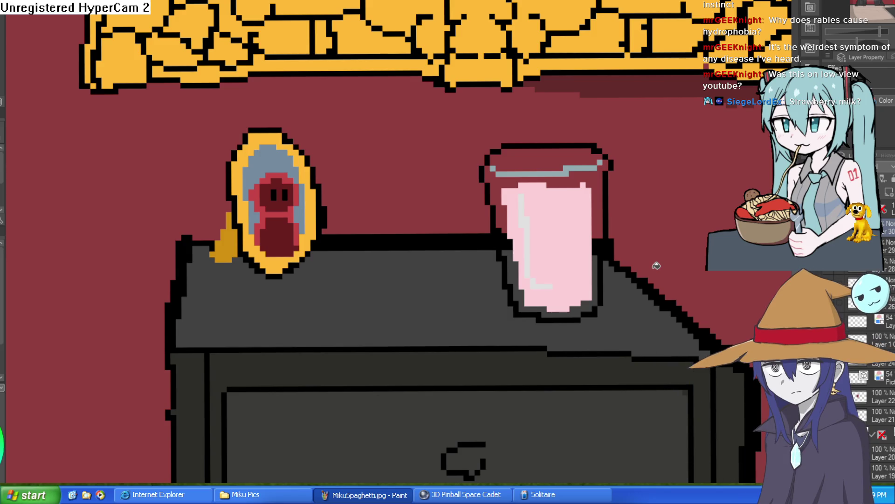
{"action": "scroll", "coordinate": [656, 265], "scroll_direction": "down", "scroll_amount": 5}
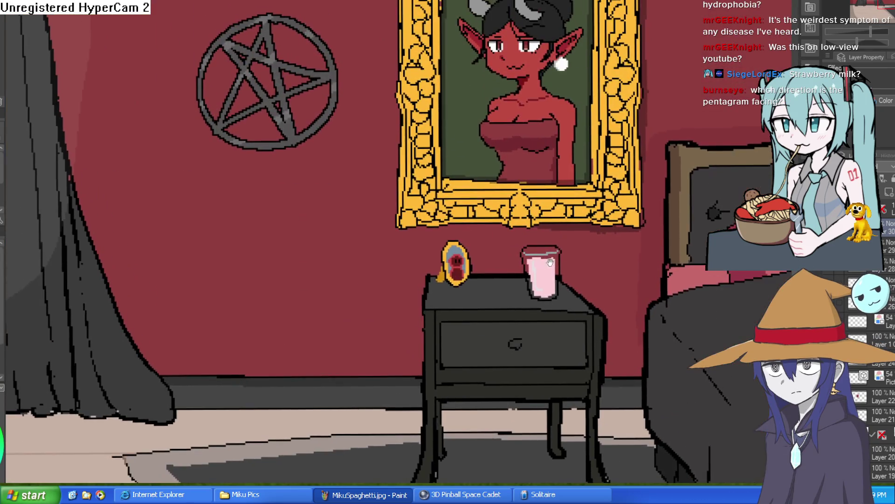
{"action": "scroll", "coordinate": [529, 223], "scroll_direction": "down", "scroll_amount": 1}
{"action": "scroll", "coordinate": [455, 218], "scroll_direction": "up", "scroll_amount": 1}
{"action": "left_click_drag", "start_coordinate": [451, 185], "coordinate": [506, 236]}
{"action": "scroll", "coordinate": [490, 230], "scroll_direction": "down", "scroll_amount": 1}
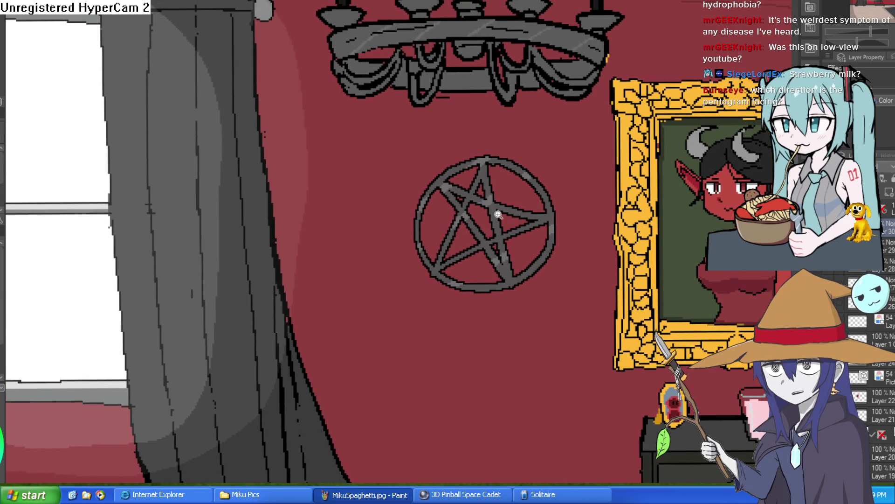
{"action": "scroll", "coordinate": [500, 215], "scroll_direction": "up", "scroll_amount": 5}
{"action": "scroll", "coordinate": [611, 228], "scroll_direction": "down", "scroll_amount": 3}
{"action": "scroll", "coordinate": [605, 197], "scroll_direction": "down", "scroll_amount": 1}
{"action": "scroll", "coordinate": [599, 206], "scroll_direction": "up", "scroll_amount": 5}
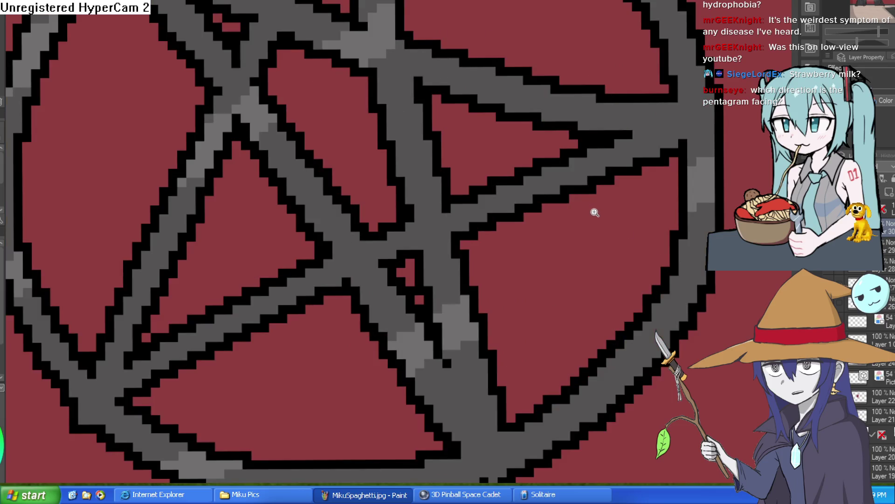
{"action": "scroll", "coordinate": [597, 210], "scroll_direction": "down", "scroll_amount": 3}
{"action": "mouse_move", "coordinate": [586, 215]}
{"action": "left_mouse_down"}
{"action": "mouse_move", "coordinate": [586, 258]}
{"action": "mouse_move", "coordinate": [594, 186]}
{"action": "left_mouse_up"}
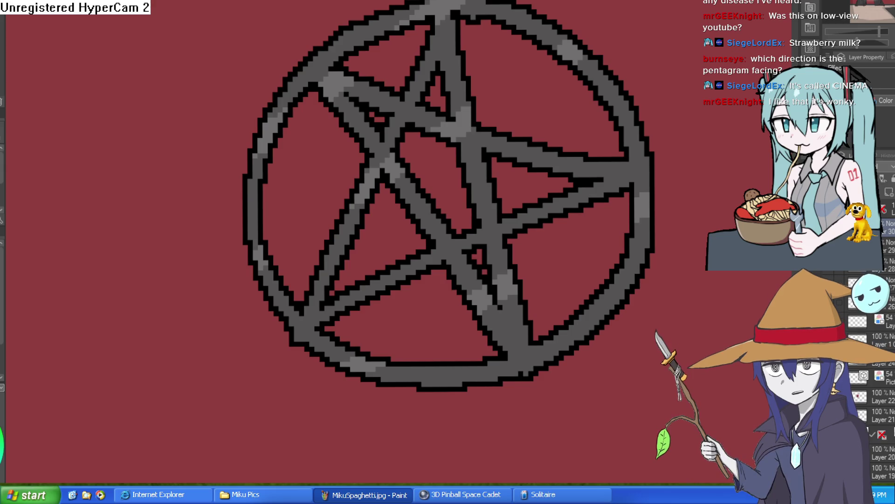
Select all the inner regions and small cells of the pentagram on the wall
{"action": "left_click", "coordinate": [309, 235]}
{"action": "left_click", "coordinate": [387, 233], "text": "shift"}
{"action": "left_click", "coordinate": [437, 177], "text": "shift"}
{"action": "left_click", "coordinate": [379, 121], "text": "shift"}
{"action": "left_click", "coordinate": [483, 66], "text": "shift"}
{"action": "left_click", "coordinate": [385, 65], "text": "shift"}
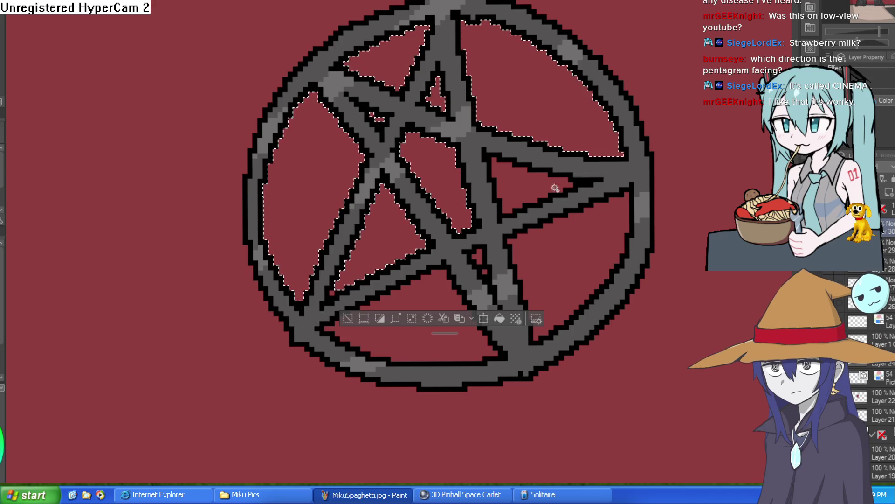
{"action": "left_click", "coordinate": [582, 258], "text": "shift"}
{"action": "left_click", "coordinate": [537, 191], "text": "shift"}
{"action": "left_click", "coordinate": [434, 294], "text": "shift"}
{"action": "left_click", "coordinate": [485, 266], "text": "shift"}
{"action": "left_click_drag", "start_coordinate": [644, 306], "coordinate": [605, 253]}
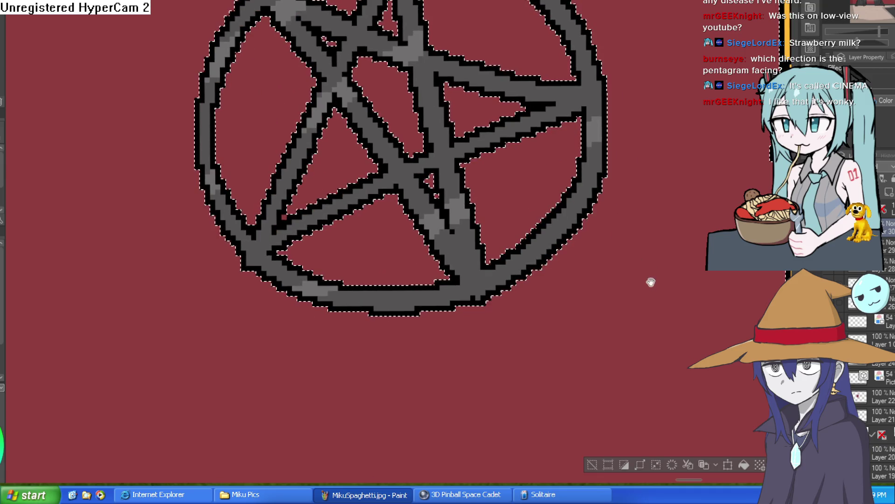
Paint a dark red shadow beside the pentagram's upper right line
{"action": "scroll", "coordinate": [687, 268], "scroll_direction": "down", "scroll_amount": 3}
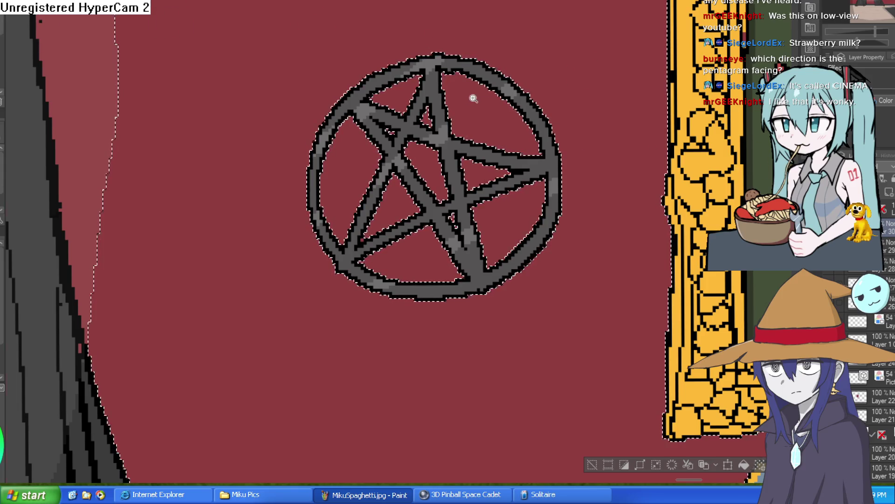
{"action": "scroll", "coordinate": [469, 96], "scroll_direction": "up", "scroll_amount": 3}
{"action": "key", "text": "ctrl+minus"}
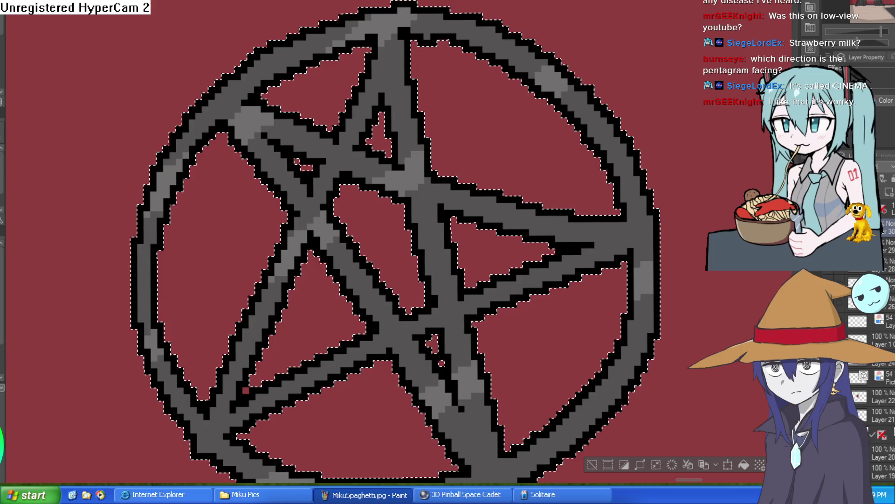
{"action": "key", "text": "ctrl+plus"}
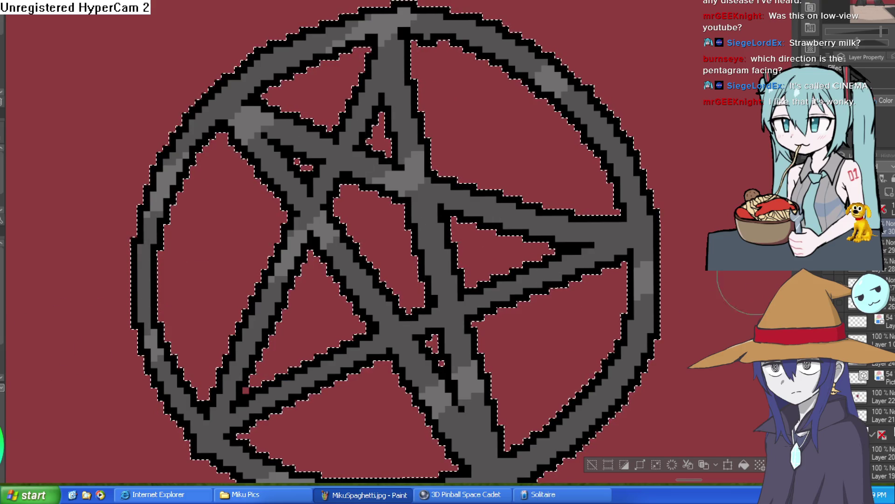
{"action": "left_click_drag", "start_coordinate": [400, 40], "coordinate": [444, 158]}
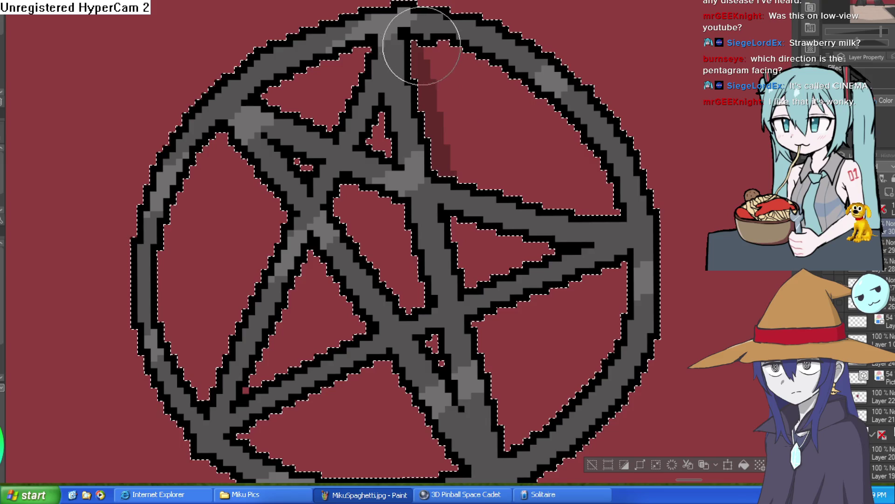
Shade the inner edge of the pentagram's lower triangle in dark red
{"action": "key", "text": "ctrl+minus"}
{"action": "key", "text": "ctrl+minus"}
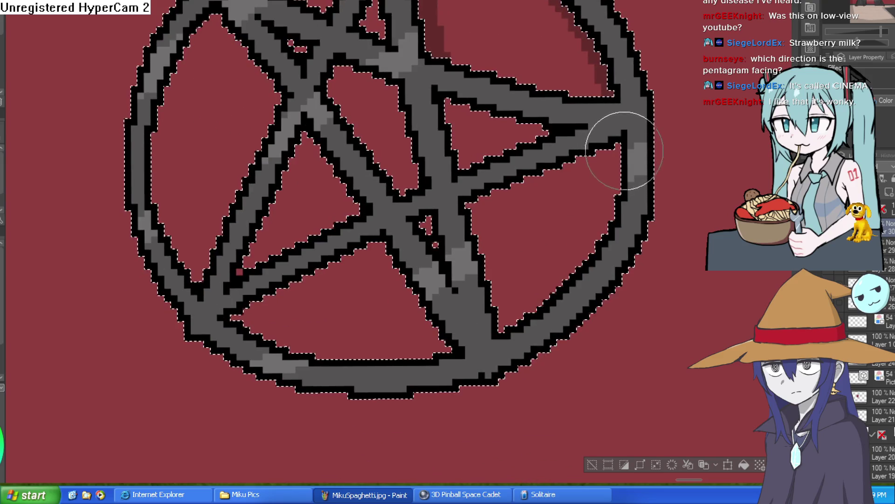
{"action": "key", "text": "ctrl+plus"}
{"action": "key", "text": "ctrl+plus"}
{"action": "left_click_drag", "start_coordinate": [603, 219], "coordinate": [581, 256]}
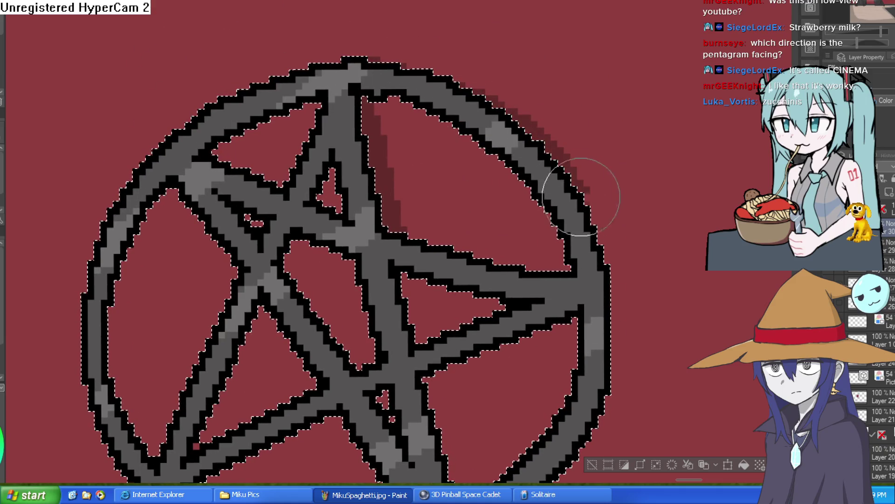
{"action": "left_click_drag", "start_coordinate": [634, 345], "coordinate": [593, 163]}
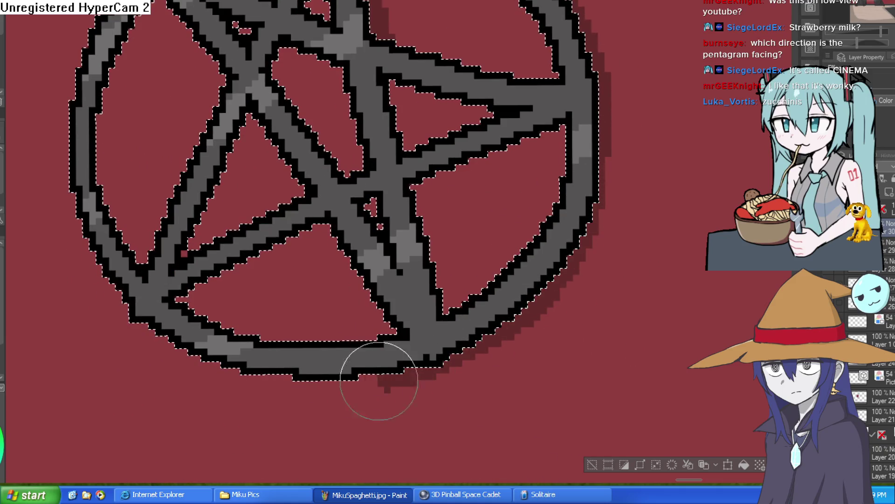
{"action": "left_click_drag", "start_coordinate": [445, 218], "coordinate": [467, 253]}
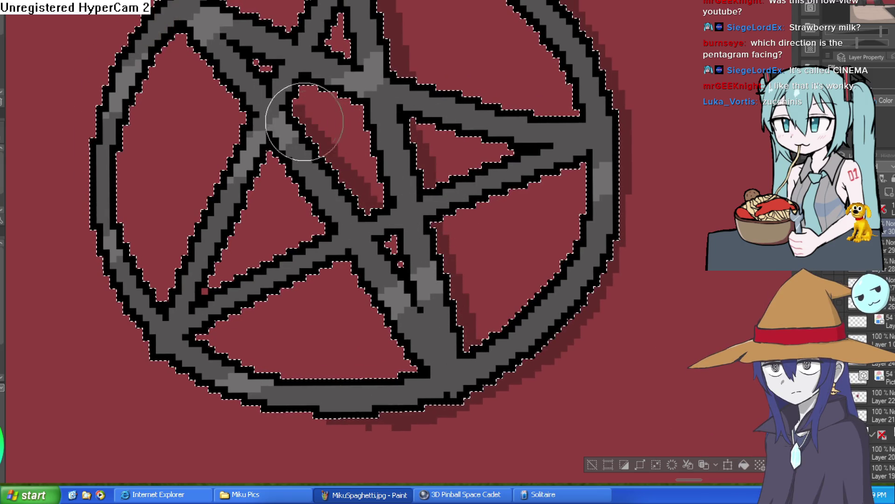
{"action": "scroll", "coordinate": [308, 125], "scroll_direction": "up", "scroll_amount": 3}
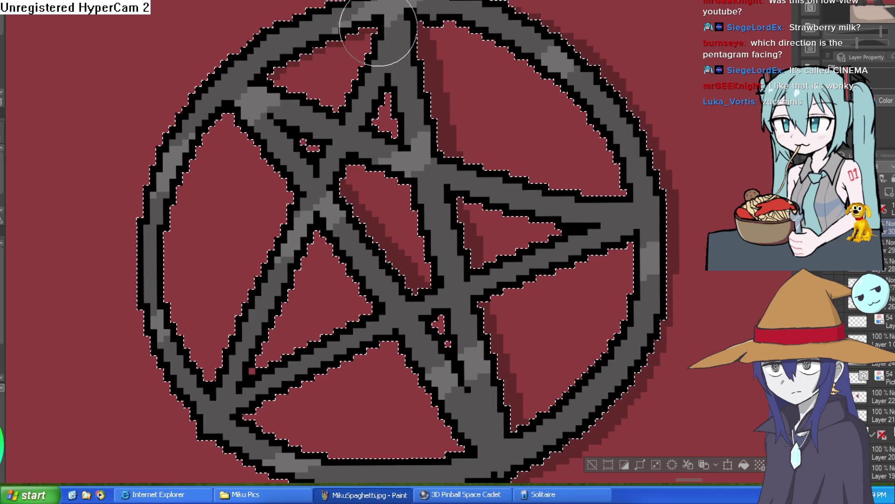
{"action": "scroll", "coordinate": [296, 46], "scroll_direction": "down", "scroll_amount": 3}
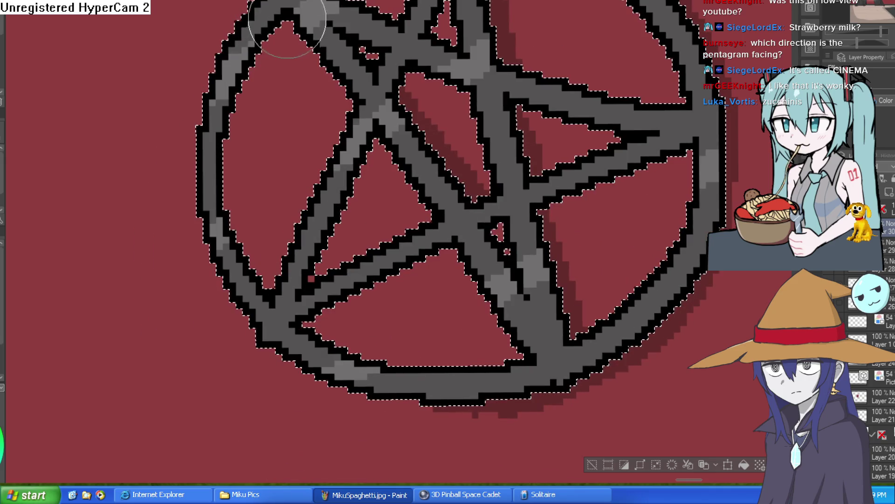
{"action": "mouse_move", "coordinate": [317, 318]}
{"action": "left_mouse_down"}
{"action": "mouse_move", "coordinate": [400, 360]}
{"action": "mouse_move", "coordinate": [588, 327]}
{"action": "mouse_move", "coordinate": [569, 350]}
{"action": "left_mouse_up"}
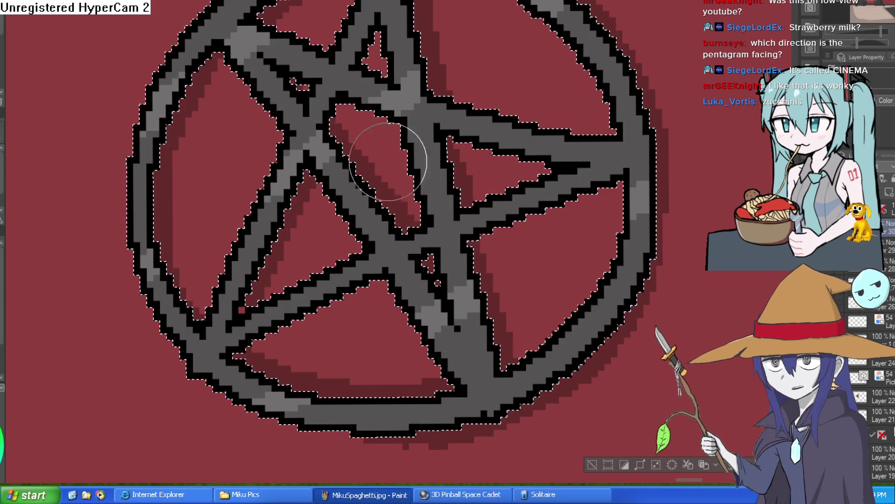
Review the shaded pentagram, then zoom out to frame the whole room
{"action": "left_click_drag", "start_coordinate": [408, 45], "coordinate": [405, 110]}
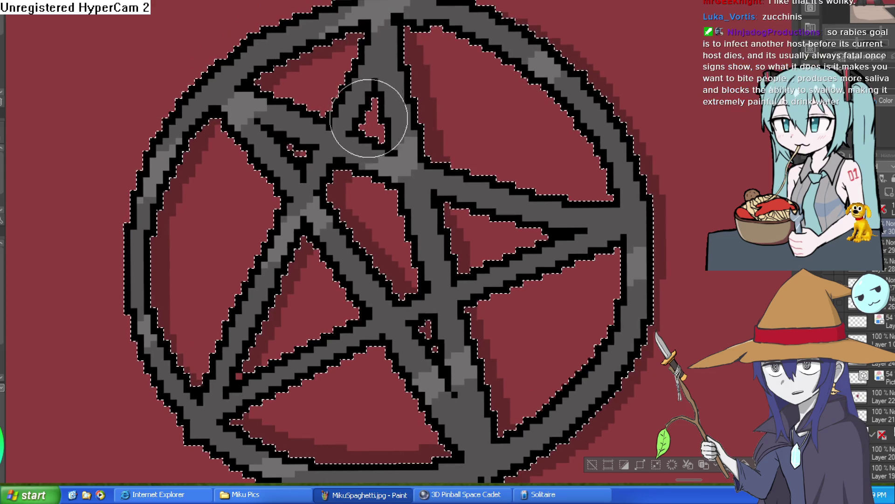
{"action": "scroll", "coordinate": [369, 160], "scroll_direction": "down", "scroll_amount": 6}
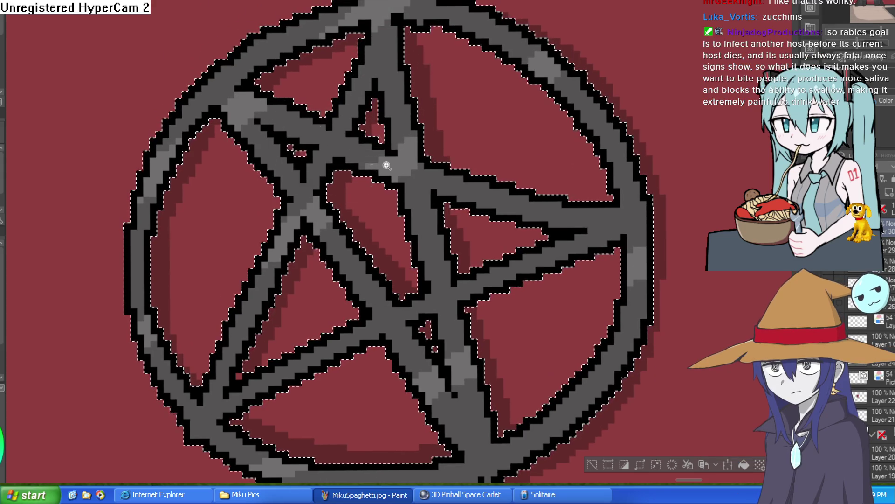
{"action": "left_click_drag", "start_coordinate": [567, 214], "coordinate": [544, 182]}
{"action": "scroll", "coordinate": [481, 190], "scroll_direction": "up", "scroll_amount": 6}
{"action": "scroll", "coordinate": [482, 190], "scroll_direction": "down", "scroll_amount": 3}
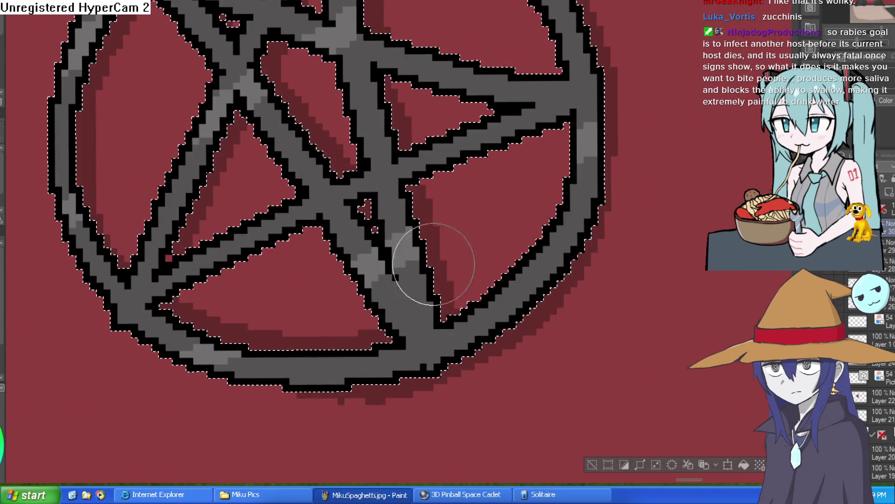
{"action": "scroll", "coordinate": [329, 192], "scroll_direction": "up", "scroll_amount": 3}
{"action": "scroll", "coordinate": [329, 192], "scroll_direction": "down", "scroll_amount": 3}
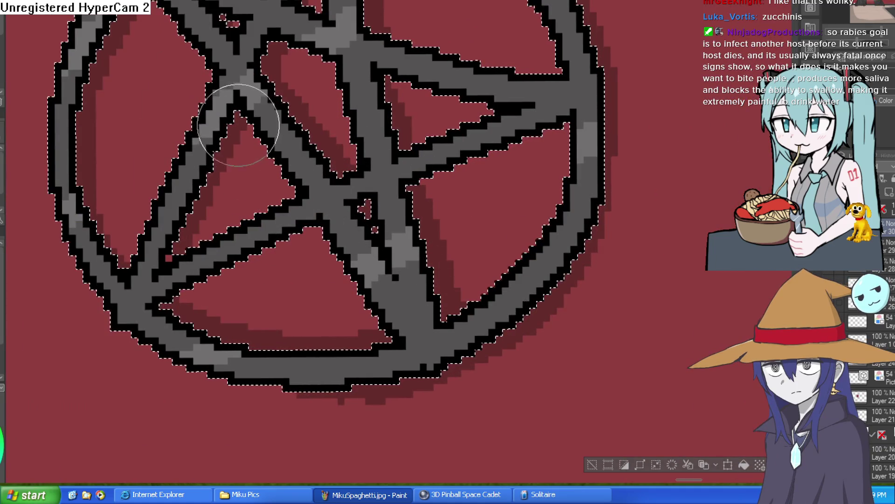
{"action": "scroll", "coordinate": [329, 192], "scroll_direction": "up", "scroll_amount": 3}
{"action": "scroll", "coordinate": [621, 362], "scroll_direction": "down", "scroll_amount": 6}
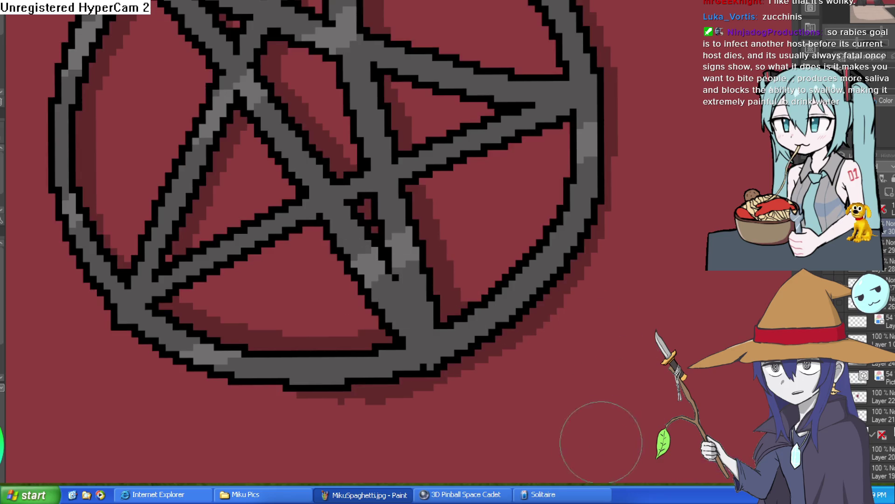
{"action": "left_click_drag", "start_coordinate": [630, 363], "coordinate": [606, 262]}
{"action": "scroll", "coordinate": [611, 245], "scroll_direction": "down", "scroll_amount": 2}
{"action": "scroll", "coordinate": [610, 246], "scroll_direction": "down", "scroll_amount": 2}
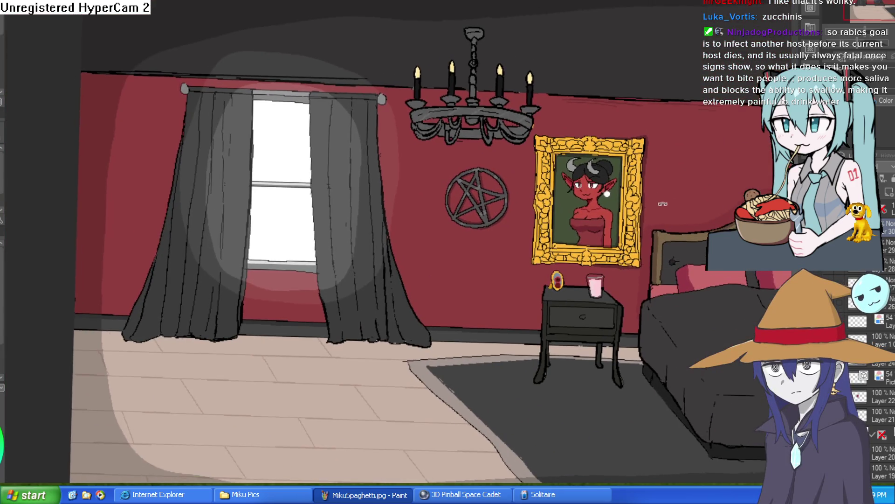
{"action": "scroll", "coordinate": [647, 190], "scroll_direction": "up", "scroll_amount": 2}
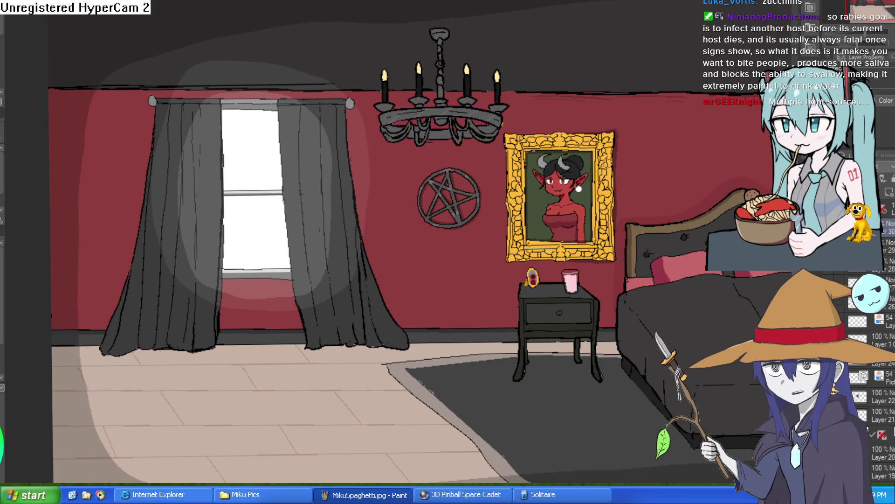
{"action": "scroll", "coordinate": [434, 150], "scroll_direction": "up", "scroll_amount": 5}
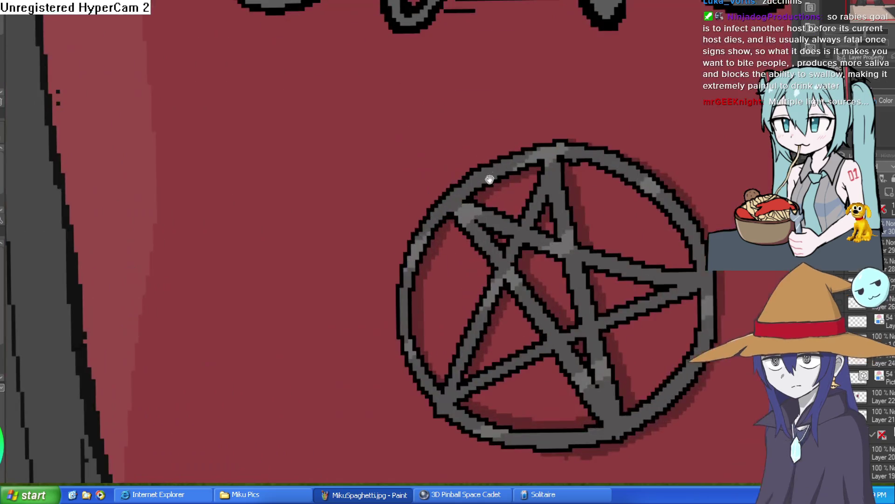
{"action": "left_click_drag", "start_coordinate": [579, 296], "coordinate": [550, 170]}
{"action": "scroll", "coordinate": [610, 190], "scroll_direction": "up", "scroll_amount": 1}
{"action": "scroll", "coordinate": [611, 190], "scroll_direction": "down", "scroll_amount": 5}
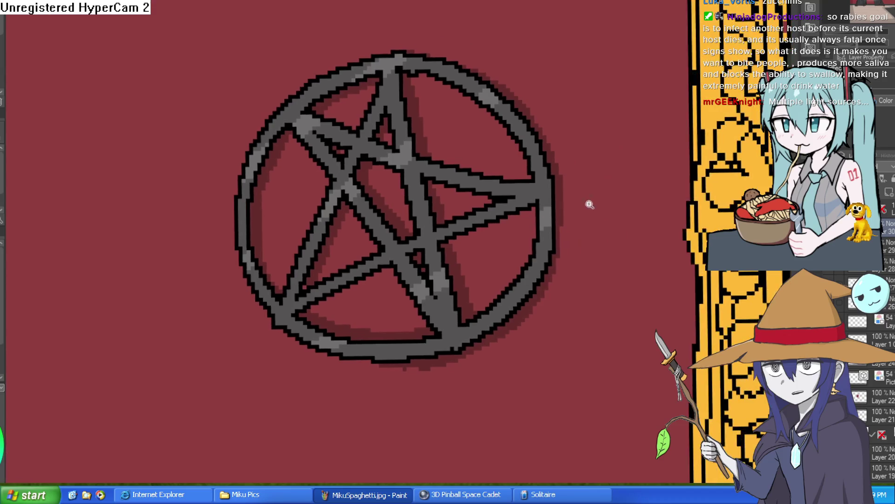
{"action": "scroll", "coordinate": [552, 127], "scroll_direction": "up", "scroll_amount": 4}
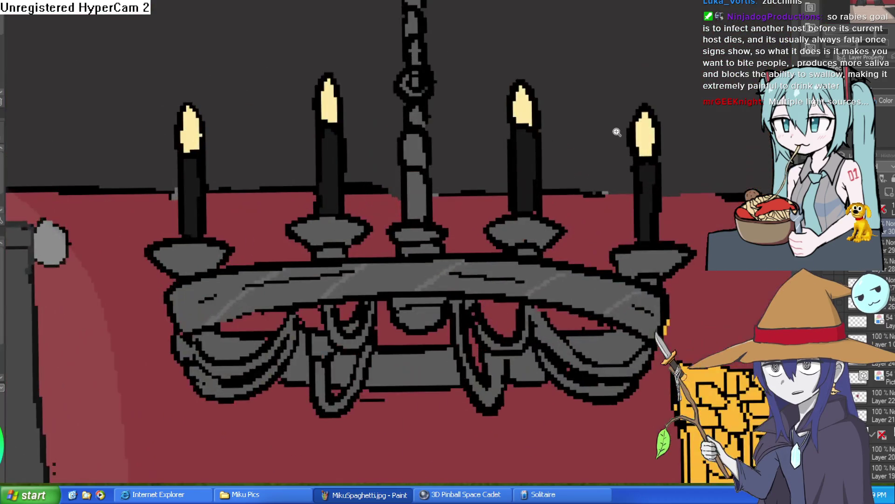
{"action": "scroll", "coordinate": [551, 127], "scroll_direction": "down", "scroll_amount": 5}
{"action": "scroll", "coordinate": [583, 130], "scroll_direction": "up", "scroll_amount": 5}
{"action": "left_click_drag", "start_coordinate": [648, 189], "coordinate": [567, 124]}
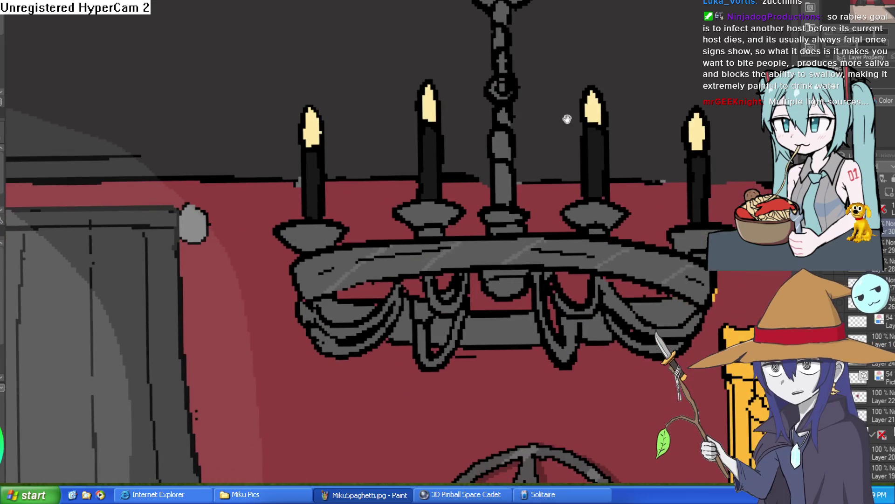
{"action": "mouse_move", "coordinate": [646, 156]}
{"action": "left_mouse_down"}
{"action": "mouse_move", "coordinate": [576, 137]}
{"action": "mouse_move", "coordinate": [611, 160]}
{"action": "left_mouse_up"}
{"action": "scroll", "coordinate": [611, 160], "scroll_direction": "down", "scroll_amount": 3}
{"action": "scroll", "coordinate": [682, 221], "scroll_direction": "up", "scroll_amount": 5}
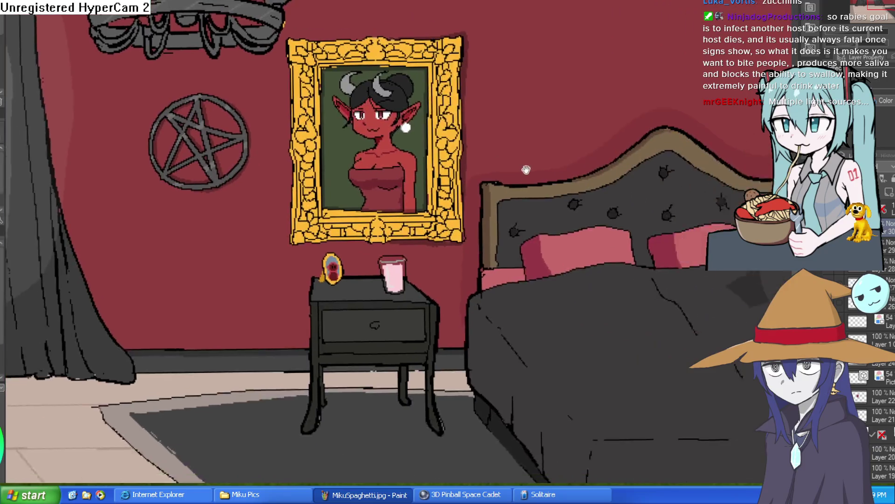
{"action": "scroll", "coordinate": [682, 221], "scroll_direction": "down", "scroll_amount": 3}
{"action": "scroll", "coordinate": [640, 262], "scroll_direction": "up", "scroll_amount": 2}
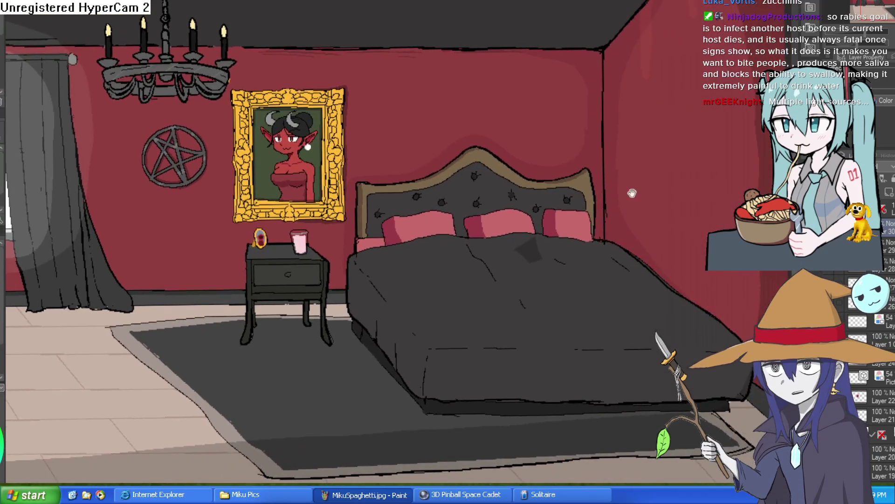
{"action": "scroll", "coordinate": [695, 263], "scroll_direction": "down", "scroll_amount": 2}
{"action": "scroll", "coordinate": [681, 254], "scroll_direction": "down", "scroll_amount": 3}
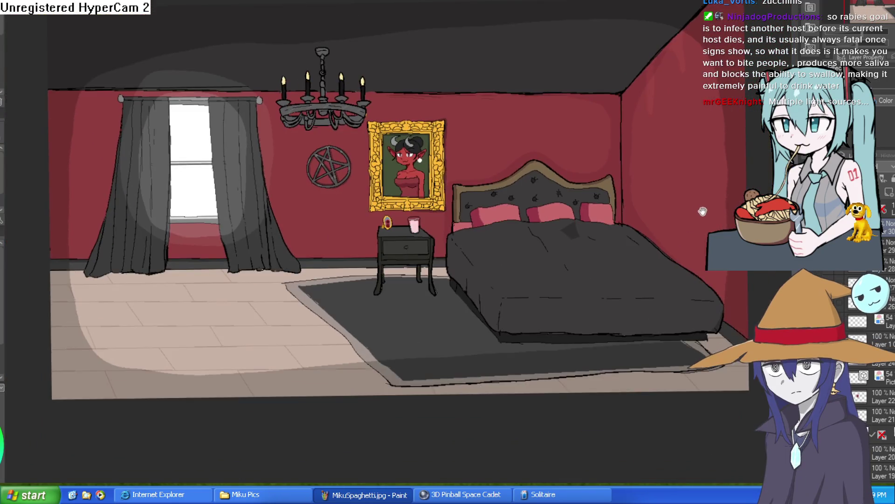
{"action": "scroll", "coordinate": [244, 156], "scroll_direction": "up", "scroll_amount": 2}
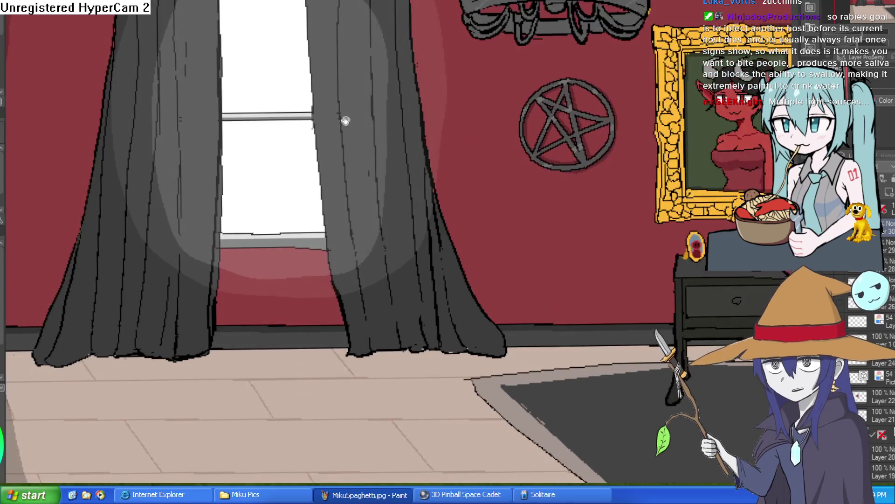
{"action": "scroll", "coordinate": [406, 187], "scroll_direction": "down", "scroll_amount": 2}
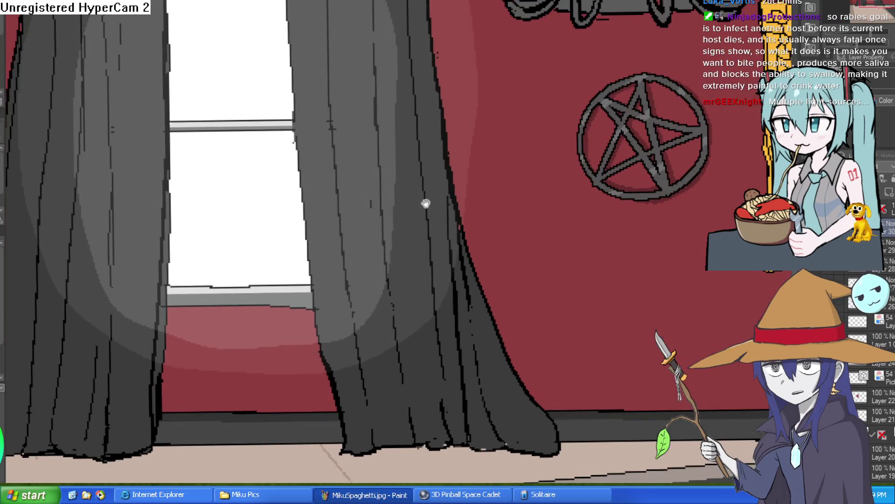
{"action": "scroll", "coordinate": [364, 242], "scroll_direction": "up", "scroll_amount": 1}
{"action": "left_click_drag", "start_coordinate": [409, 284], "coordinate": [544, 275]}
{"action": "mouse_move", "coordinate": [492, 254]}
{"action": "left_mouse_down"}
{"action": "mouse_move", "coordinate": [536, 270]}
{"action": "mouse_move", "coordinate": [483, 313]}
{"action": "left_mouse_up"}
{"action": "scroll", "coordinate": [583, 215], "scroll_direction": "up", "scroll_amount": 1}
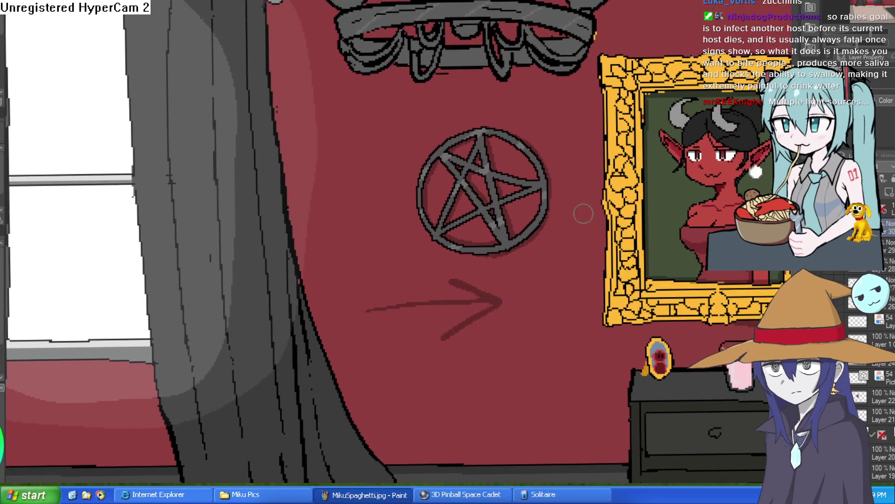
{"action": "scroll", "coordinate": [601, 200], "scroll_direction": "right", "scroll_amount": 5}
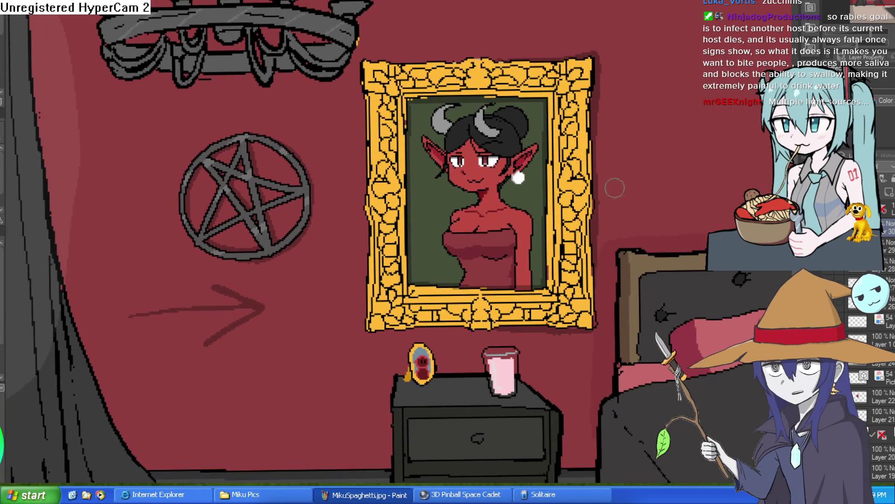
{"action": "scroll", "coordinate": [612, 188], "scroll_direction": "down", "scroll_amount": 5}
{"action": "key", "text": "ctrl+z"}
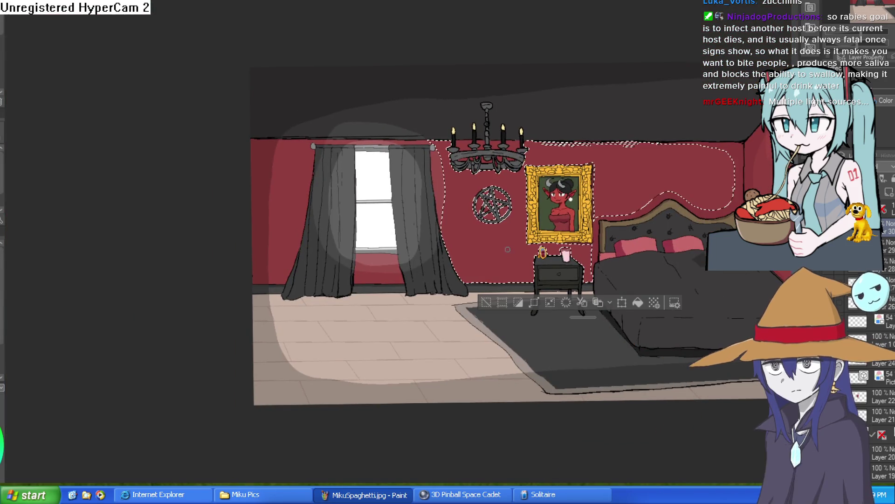
Clear the selection and refill the glass's milk with a deeper, saturated pink
{"action": "left_click", "coordinate": [486, 302]}
{"action": "scroll", "coordinate": [617, 265], "scroll_direction": "up", "scroll_amount": 3}
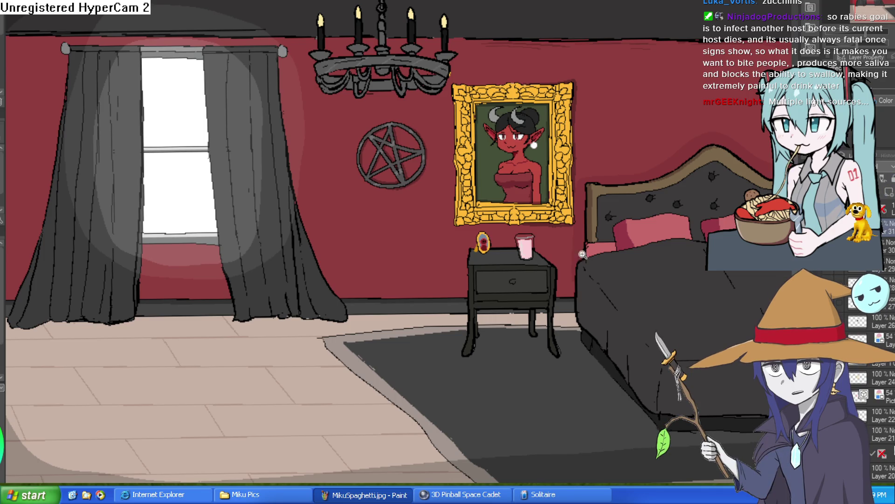
{"action": "scroll", "coordinate": [514, 259], "scroll_direction": "up", "scroll_amount": 6}
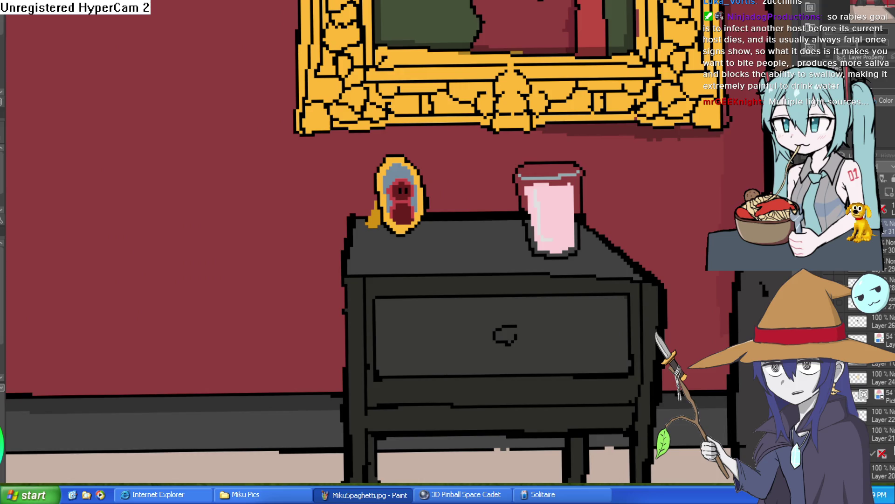
{"action": "left_click", "coordinate": [550, 214]}
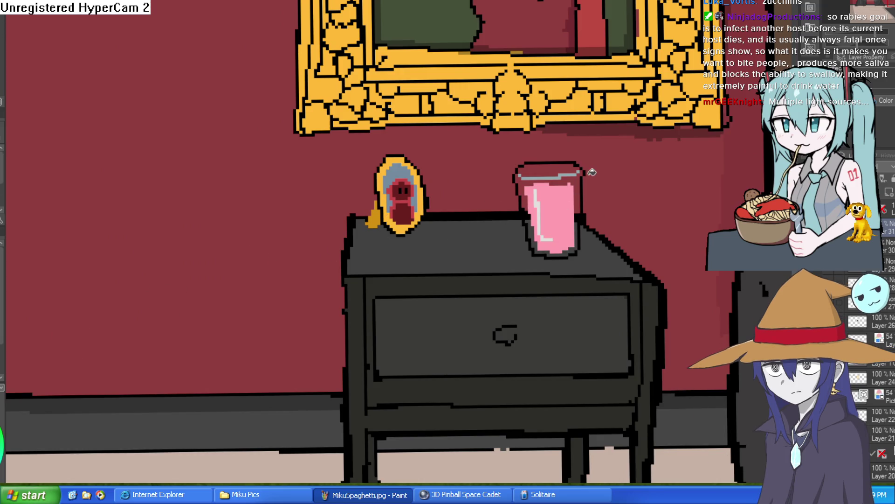
{"action": "scroll", "coordinate": [614, 194], "scroll_direction": "up", "scroll_amount": 3}
{"action": "scroll", "coordinate": [626, 185], "scroll_direction": "down", "scroll_amount": 7}
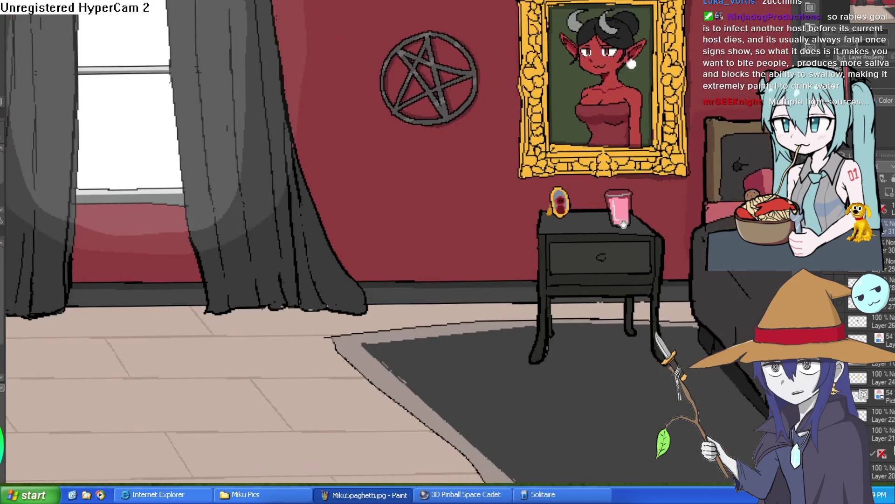
{"action": "scroll", "coordinate": [627, 206], "scroll_direction": "up", "scroll_amount": 7}
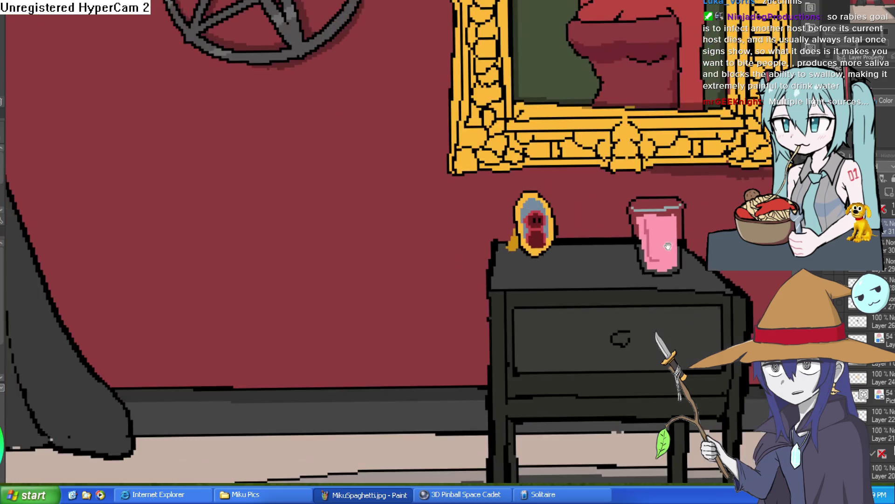
{"action": "scroll", "coordinate": [683, 243], "scroll_direction": "down", "scroll_amount": 5}
{"action": "mouse_move", "coordinate": [719, 233]}
{"action": "left_mouse_down"}
{"action": "mouse_move", "coordinate": [637, 202]}
{"action": "mouse_move", "coordinate": [643, 290]}
{"action": "mouse_move", "coordinate": [602, 209]}
{"action": "mouse_move", "coordinate": [655, 218]}
{"action": "mouse_move", "coordinate": [556, 229]}
{"action": "mouse_move", "coordinate": [556, 261]}
{"action": "left_mouse_up"}
{"action": "scroll", "coordinate": [637, 203], "scroll_direction": "down", "scroll_amount": 5}
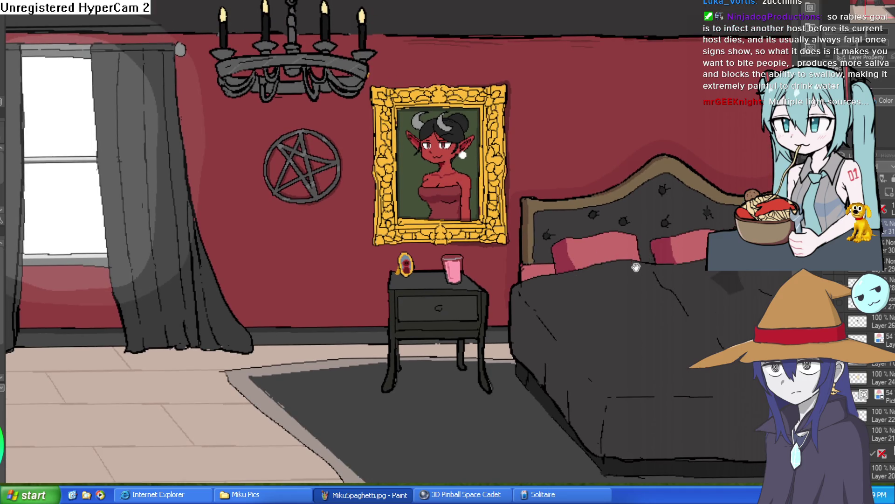
{"action": "scroll", "coordinate": [414, 264], "scroll_direction": "up", "scroll_amount": 5}
{"action": "left_click_drag", "start_coordinate": [381, 290], "coordinate": [438, 260]}
{"action": "scroll", "coordinate": [438, 260], "scroll_direction": "up", "scroll_amount": 1}
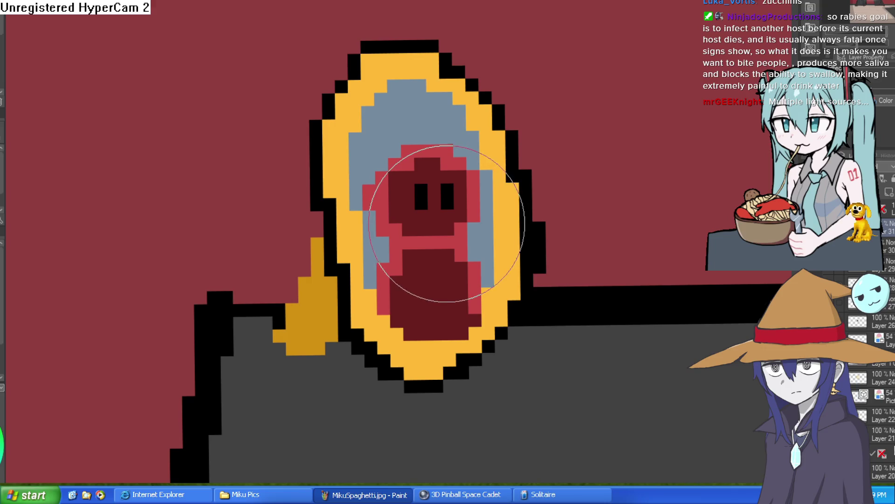
Paint light red sampled from the face over the mirror figure's head
{"action": "left_click", "coordinate": [460, 229], "text": "alt"}
{"action": "mouse_move", "coordinate": [460, 229]}
{"action": "left_mouse_down"}
{"action": "mouse_move", "coordinate": [420, 200]}
{"action": "mouse_move", "coordinate": [430, 210]}
{"action": "mouse_move", "coordinate": [455, 190]}
{"action": "mouse_move", "coordinate": [424, 190]}
{"action": "left_mouse_up"}
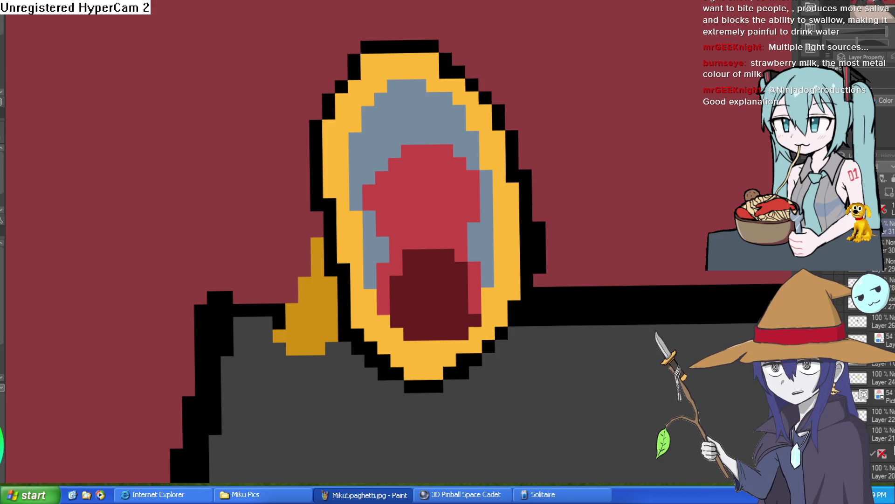
{"action": "scroll", "coordinate": [622, 200], "scroll_direction": "down", "scroll_amount": 10}
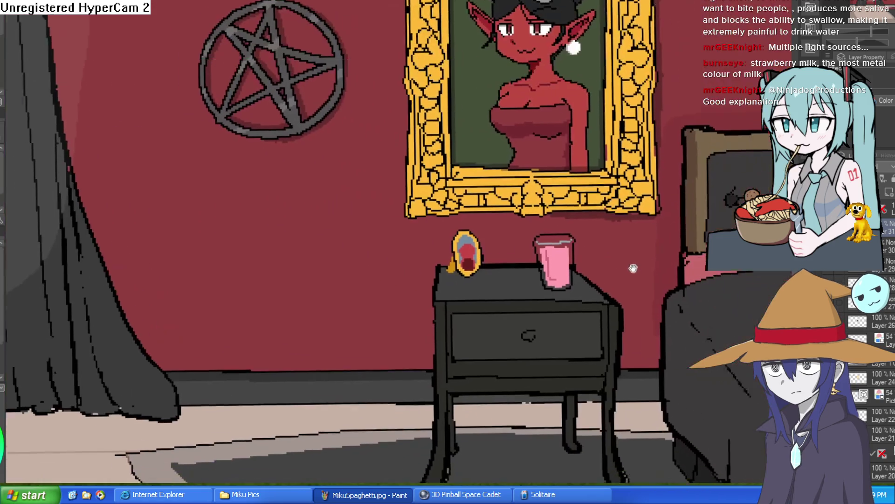
{"action": "scroll", "coordinate": [603, 231], "scroll_direction": "down", "scroll_amount": 5}
{"action": "scroll", "coordinate": [281, 168], "scroll_direction": "up", "scroll_amount": 10}
{"action": "mouse_move", "coordinate": [347, 141]}
{"action": "left_mouse_down"}
{"action": "mouse_move", "coordinate": [524, 300]}
{"action": "mouse_move", "coordinate": [629, 340]}
{"action": "mouse_move", "coordinate": [656, 280]}
{"action": "left_mouse_up"}
{"action": "scroll", "coordinate": [658, 313], "scroll_direction": "down", "scroll_amount": 2}
{"action": "mouse_move", "coordinate": [658, 313]}
{"action": "left_mouse_down"}
{"action": "mouse_move", "coordinate": [589, 204]}
{"action": "mouse_move", "coordinate": [607, 194]}
{"action": "left_mouse_up"}
{"action": "scroll", "coordinate": [606, 194], "scroll_direction": "down", "scroll_amount": 2}
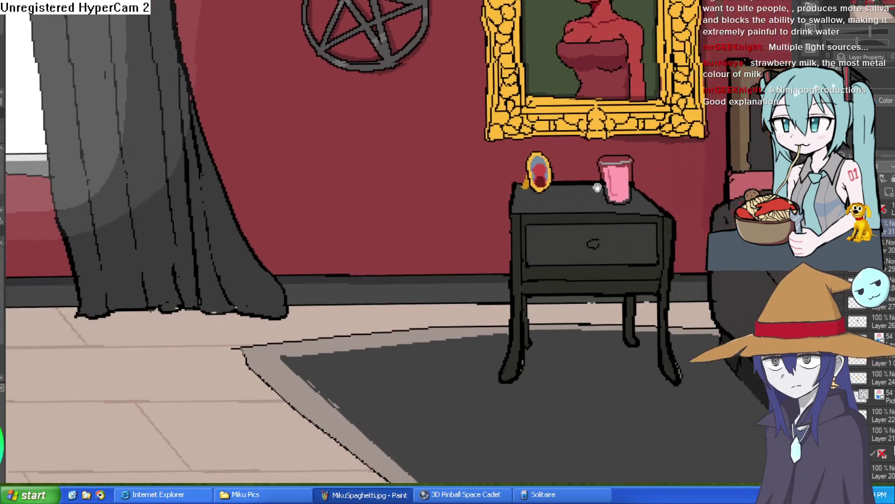
{"action": "scroll", "coordinate": [606, 194], "scroll_direction": "up", "scroll_amount": 6}
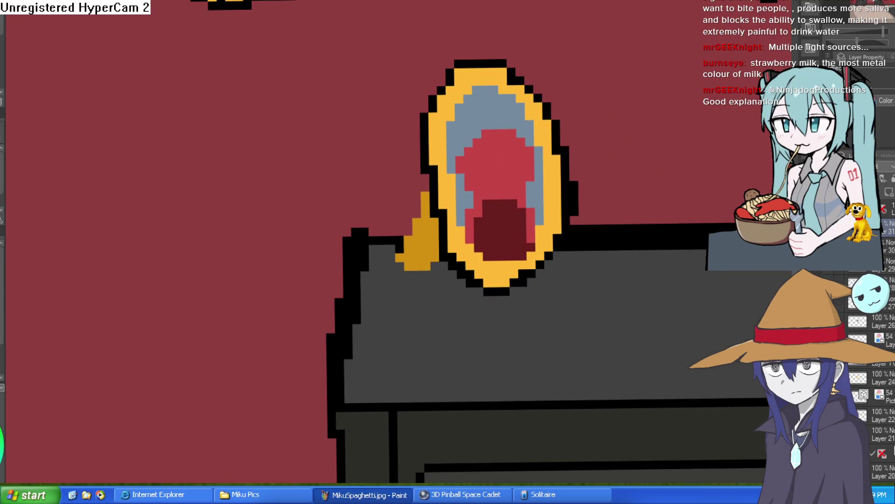
{"action": "scroll", "coordinate": [419, 115], "scroll_direction": "up", "scroll_amount": 3}
Shade the figure's left and top edges dark grey and draw two-pixel-tall black eyes
{"action": "mouse_move", "coordinate": [445, 130]}
{"action": "left_mouse_down"}
{"action": "mouse_move", "coordinate": [426, 228]}
{"action": "mouse_move", "coordinate": [408, 160]}
{"action": "mouse_move", "coordinate": [429, 119]}
{"action": "mouse_move", "coordinate": [518, 148]}
{"action": "mouse_move", "coordinate": [520, 187]}
{"action": "mouse_move", "coordinate": [468, 114]}
{"action": "mouse_move", "coordinate": [476, 122]}
{"action": "left_mouse_up"}
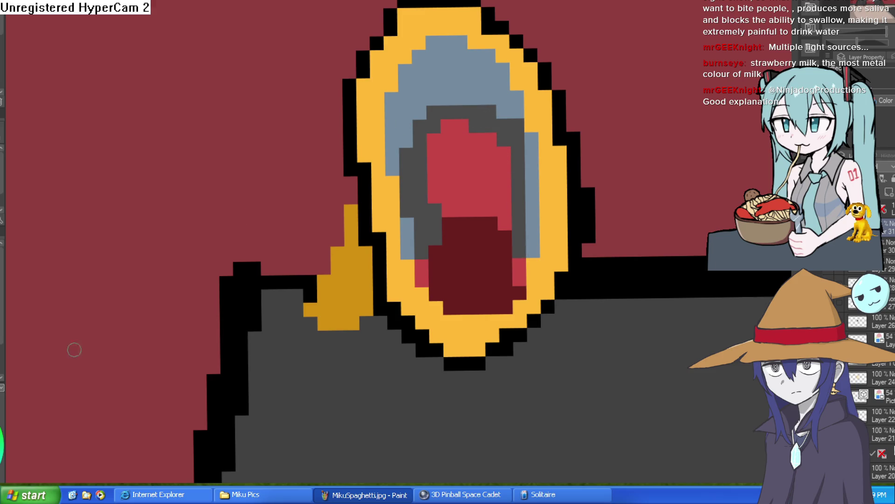
{"action": "left_click", "coordinate": [491, 160]}
{"action": "left_click", "coordinate": [443, 151]}
{"action": "key", "text": "ctrl+z"}
{"action": "left_click", "coordinate": [461, 152]}
{"action": "key", "text": "ctrl+z"}
{"action": "left_click_drag", "start_coordinate": [445, 150], "coordinate": [445, 163]}
{"action": "left_click_drag", "start_coordinate": [498, 149], "coordinate": [498, 165]}
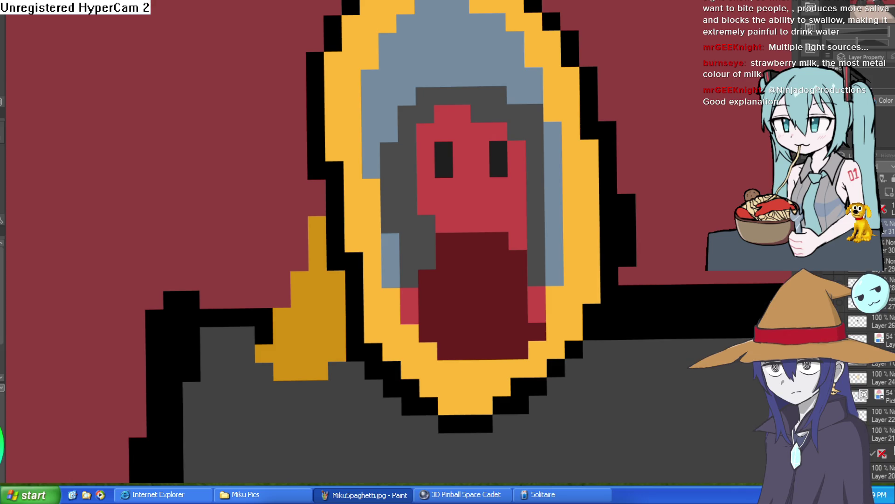
Extend the grey shading band and paint a red mouth with dark red corners and interior
{"action": "left_click", "coordinate": [517, 99]}
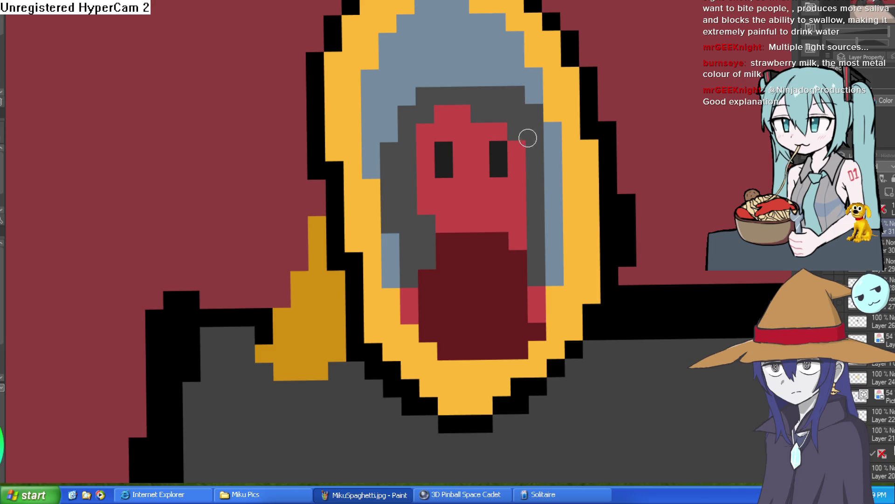
{"action": "left_click", "coordinate": [547, 195]}
{"action": "key", "text": "ctrl+z"}
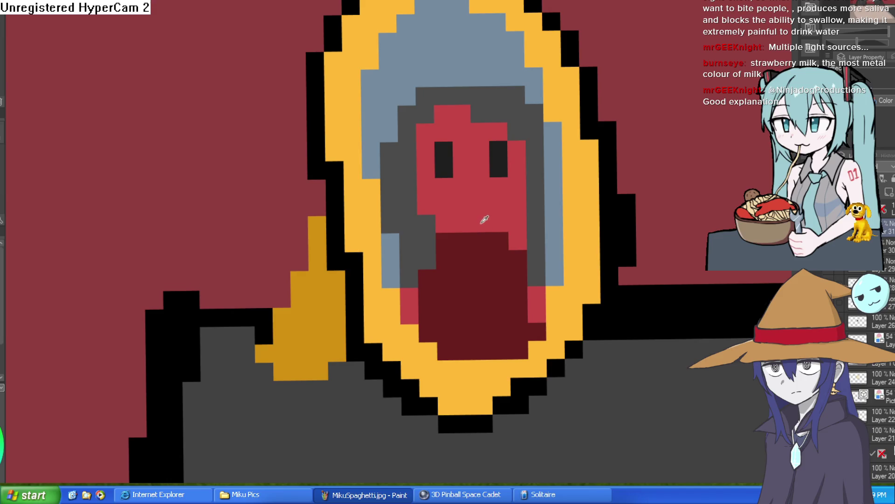
{"action": "left_click_drag", "start_coordinate": [462, 241], "coordinate": [481, 240]}
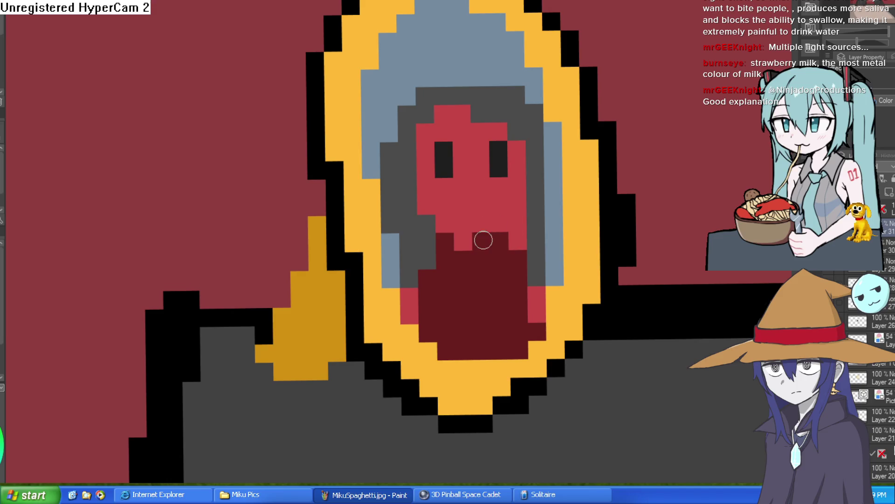
{"action": "left_click", "coordinate": [513, 237]}
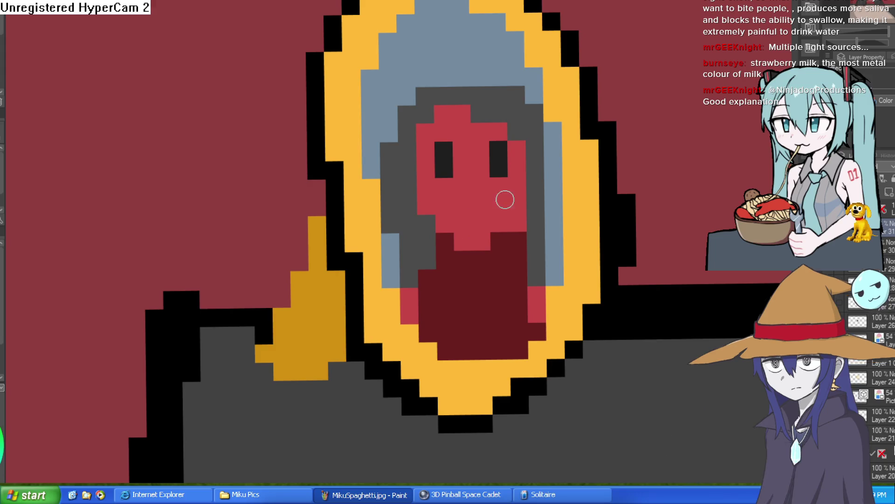
{"action": "left_click", "coordinate": [518, 229]}
{"action": "left_click", "coordinate": [448, 226]}
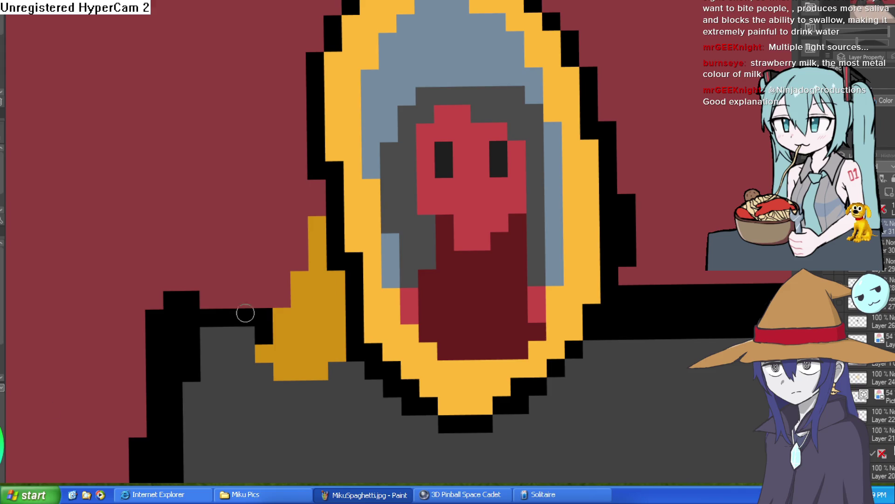
{"action": "mouse_move", "coordinate": [521, 266]}
{"action": "left_mouse_down"}
{"action": "mouse_move", "coordinate": [465, 265]}
{"action": "mouse_move", "coordinate": [480, 264]}
{"action": "mouse_move", "coordinate": [462, 294]}
{"action": "mouse_move", "coordinate": [528, 282]}
{"action": "mouse_move", "coordinate": [448, 274]}
{"action": "mouse_move", "coordinate": [448, 286]}
{"action": "mouse_move", "coordinate": [448, 274]}
{"action": "left_mouse_up"}
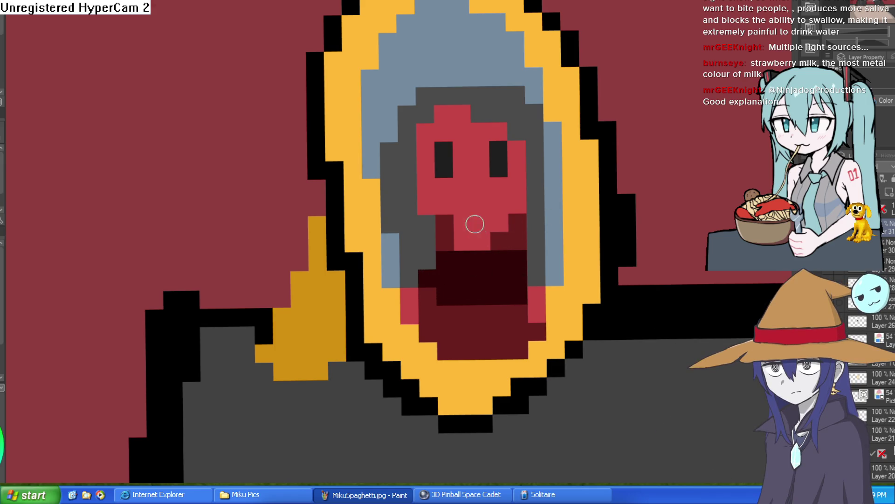
Dot a small red mouth below the portrait's eyes and recolour its top row maroon
{"action": "left_click", "coordinate": [452, 203], "text": "alt"}
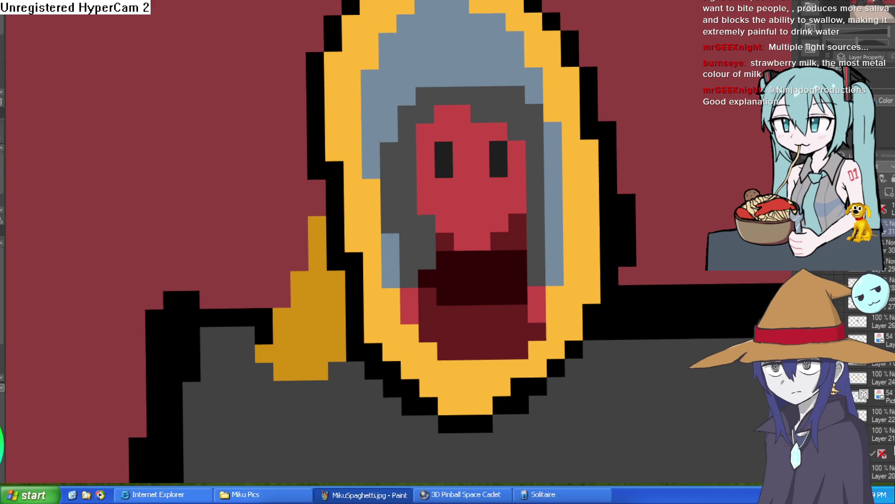
{"action": "left_click", "coordinate": [462, 205]}
{"action": "left_click", "coordinate": [480, 205]}
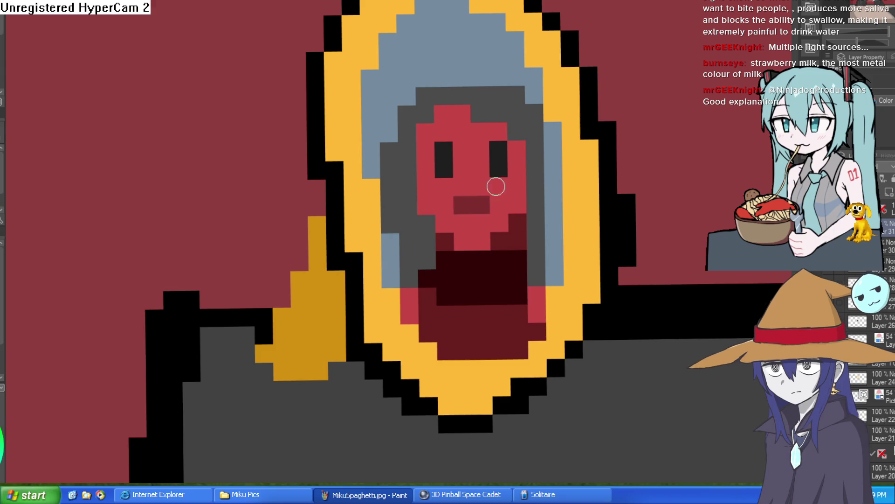
{"action": "left_click_drag", "start_coordinate": [555, 209], "coordinate": [538, 193]}
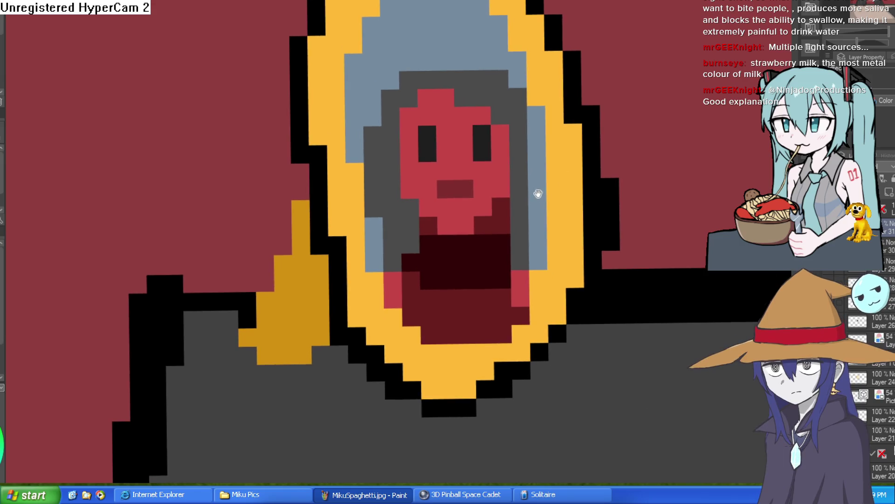
{"action": "left_click_drag", "start_coordinate": [505, 244], "coordinate": [444, 242]}
{"action": "left_click", "coordinate": [433, 246]}
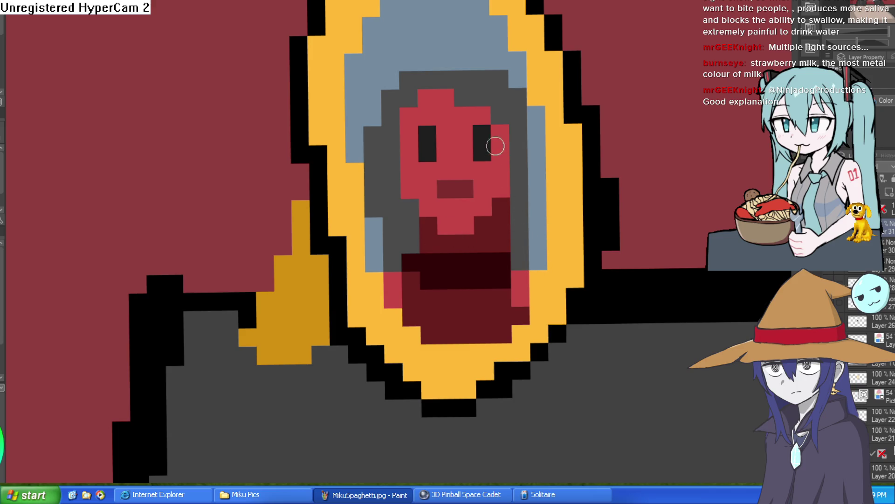
Darken the portrait's grey hair using the sampled hair colour
{"action": "left_click", "coordinate": [479, 83], "text": "alt"}
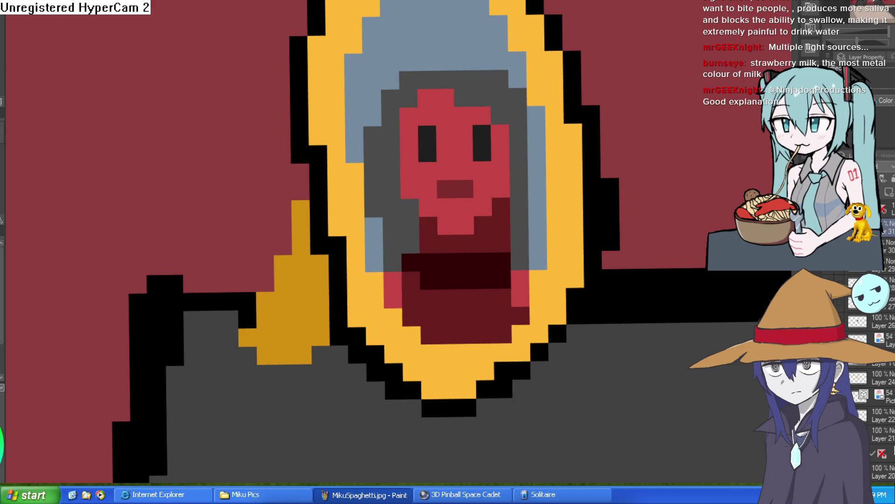
{"action": "left_click", "coordinate": [497, 93]}
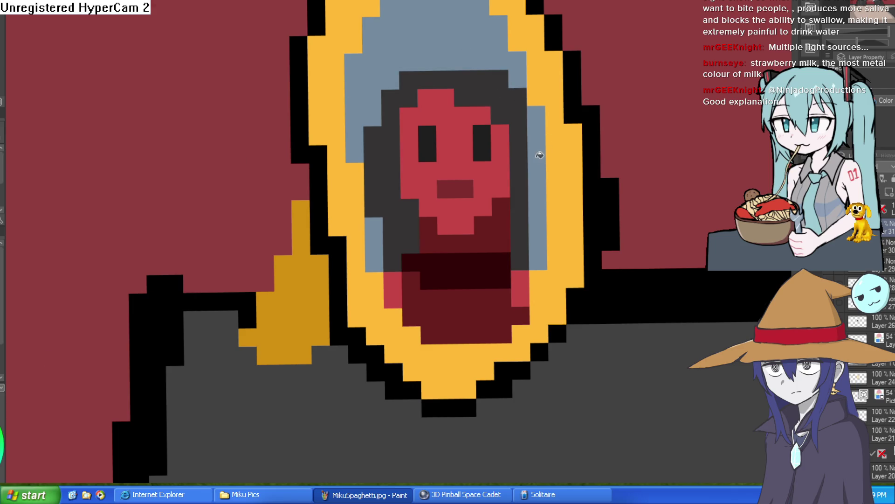
{"action": "scroll", "coordinate": [580, 176], "scroll_direction": "down", "scroll_amount": 4}
Shade the face's top, left edge and chin with dark red pixels
{"action": "scroll", "coordinate": [484, 231], "scroll_direction": "up", "scroll_amount": 4}
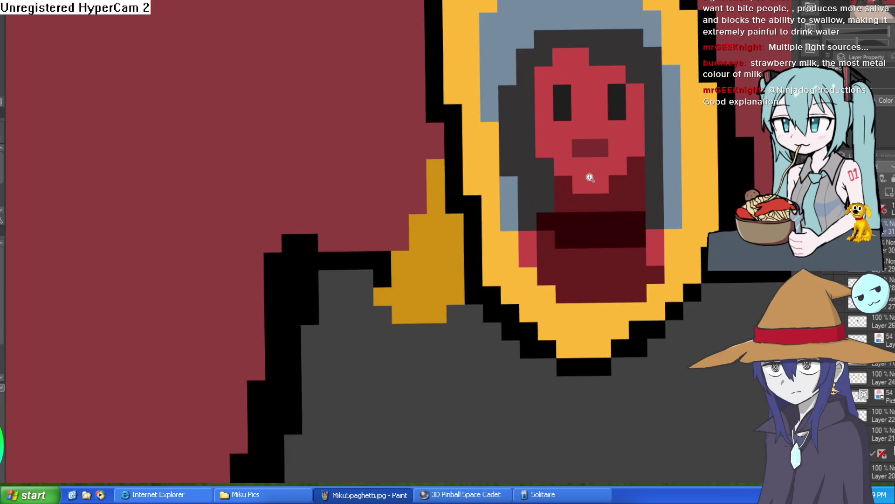
{"action": "left_click_drag", "start_coordinate": [483, 230], "coordinate": [301, 305]}
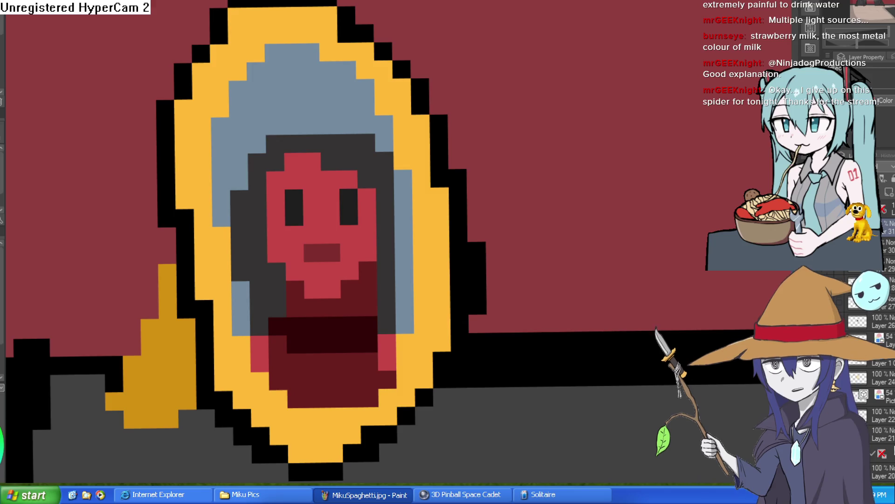
{"action": "left_click", "coordinate": [290, 177], "text": "alt"}
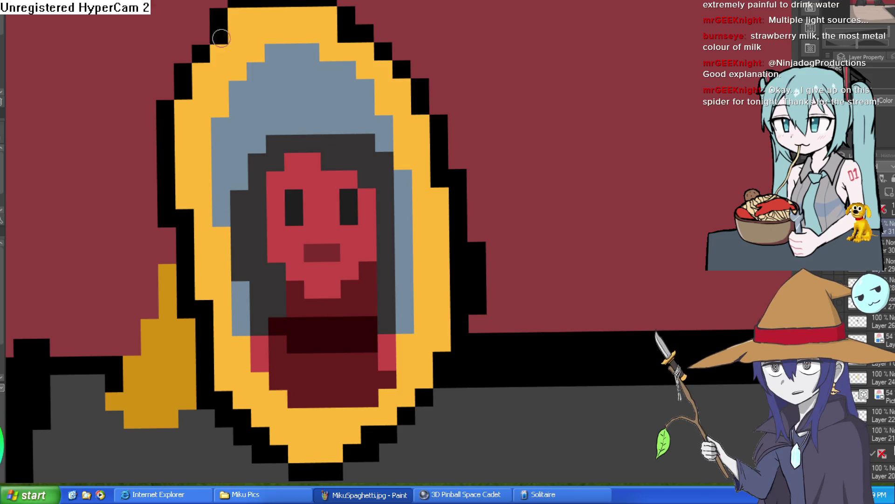
{"action": "left_click", "coordinate": [293, 164]}
{"action": "mouse_move", "coordinate": [275, 177]}
{"action": "left_mouse_down"}
{"action": "mouse_move", "coordinate": [275, 254]}
{"action": "mouse_move", "coordinate": [312, 289]}
{"action": "left_mouse_up"}
{"action": "left_click", "coordinate": [346, 273]}
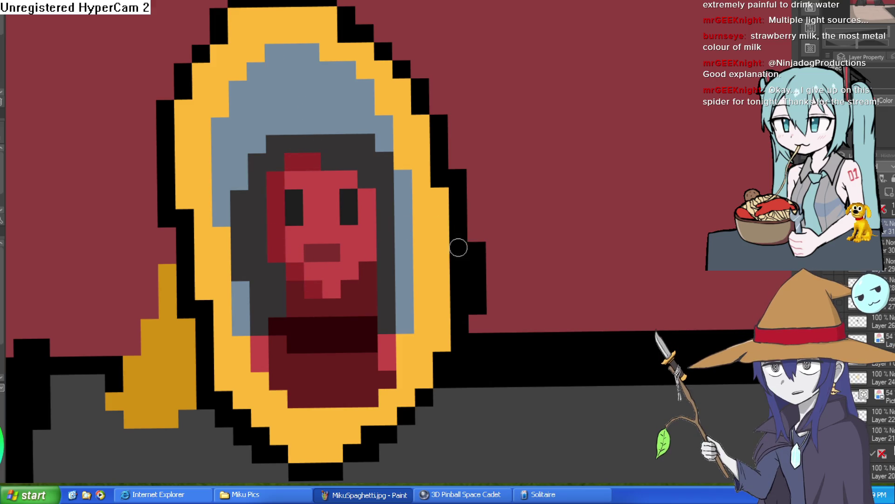
Darken the mouth's left column and lower chin with very dark red
{"action": "left_click", "coordinate": [312, 320], "text": "alt"}
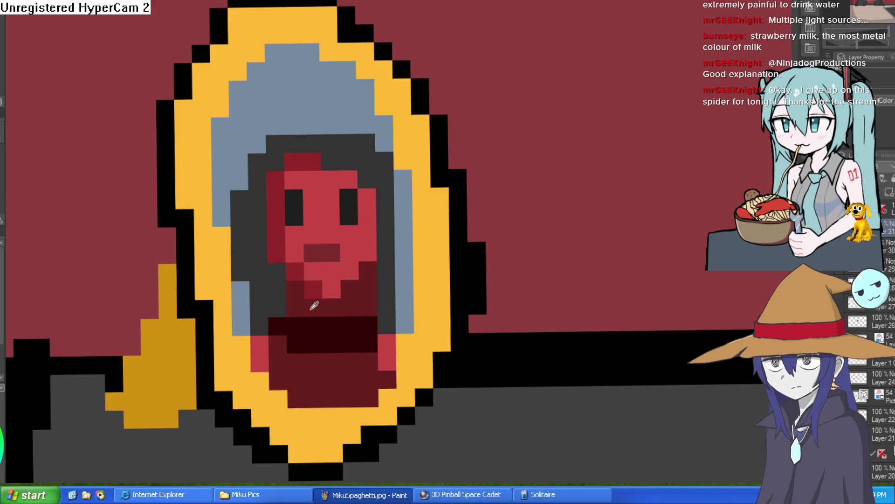
{"action": "left_click", "coordinate": [295, 290]}
{"action": "mouse_move", "coordinate": [295, 310]}
{"action": "left_mouse_down"}
{"action": "mouse_move", "coordinate": [277, 380]}
{"action": "mouse_move", "coordinate": [303, 398]}
{"action": "left_mouse_up"}
Dot light highlights into both eyes of the tiny mirror portrait
{"action": "scroll", "coordinate": [544, 290], "scroll_direction": "down", "scroll_amount": 5}
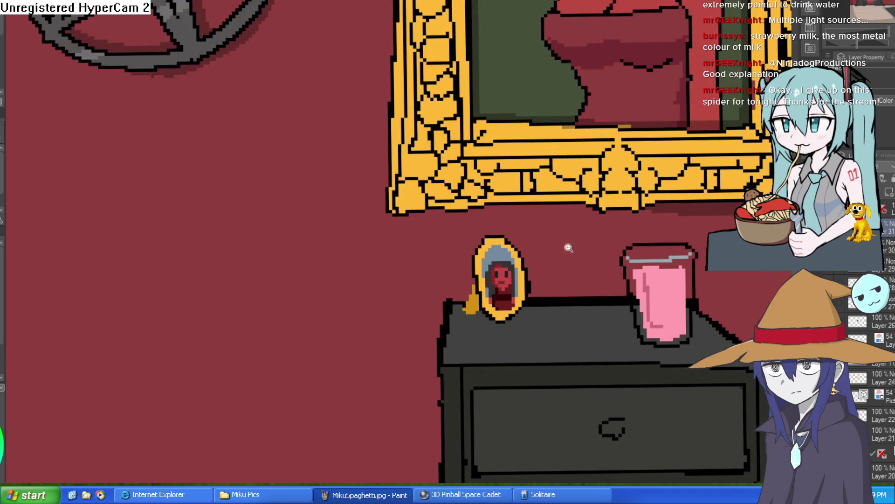
{"action": "scroll", "coordinate": [509, 272], "scroll_direction": "up", "scroll_amount": 5}
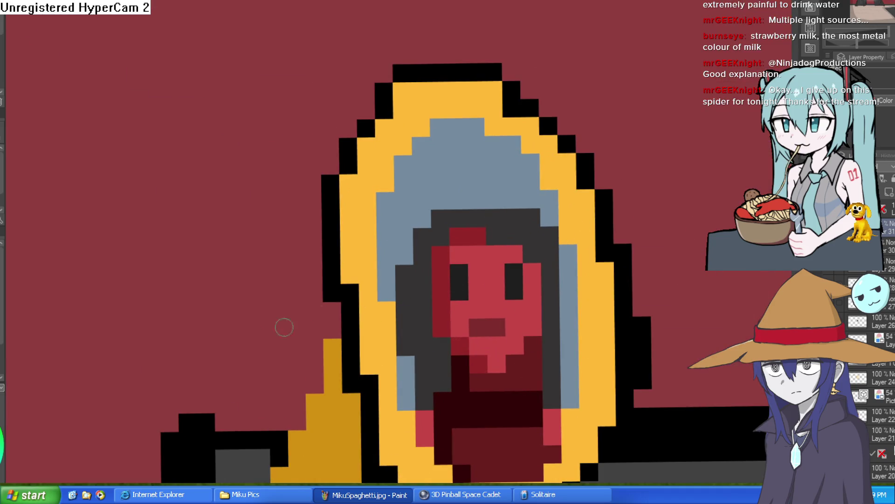
{"action": "left_click", "coordinate": [459, 273]}
{"action": "left_click", "coordinate": [514, 272]}
Paint dark hair pixels above the portrait's face, extending the tuft up-left
{"action": "scroll", "coordinate": [630, 261], "scroll_direction": "down", "scroll_amount": 4}
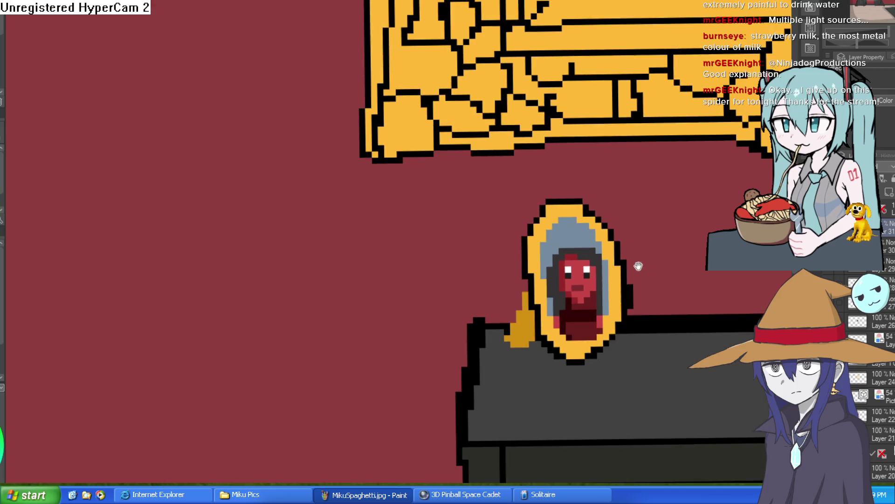
{"action": "scroll", "coordinate": [527, 223], "scroll_direction": "down", "scroll_amount": 3}
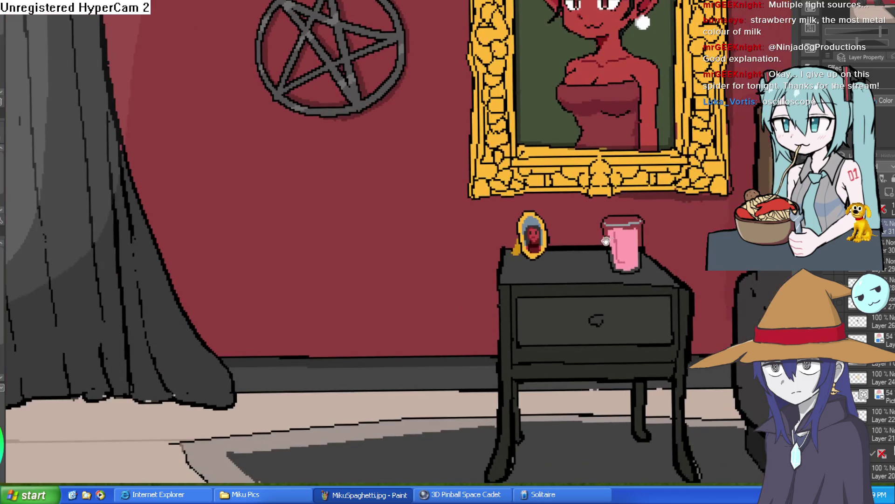
{"action": "scroll", "coordinate": [538, 267], "scroll_direction": "up", "scroll_amount": 6}
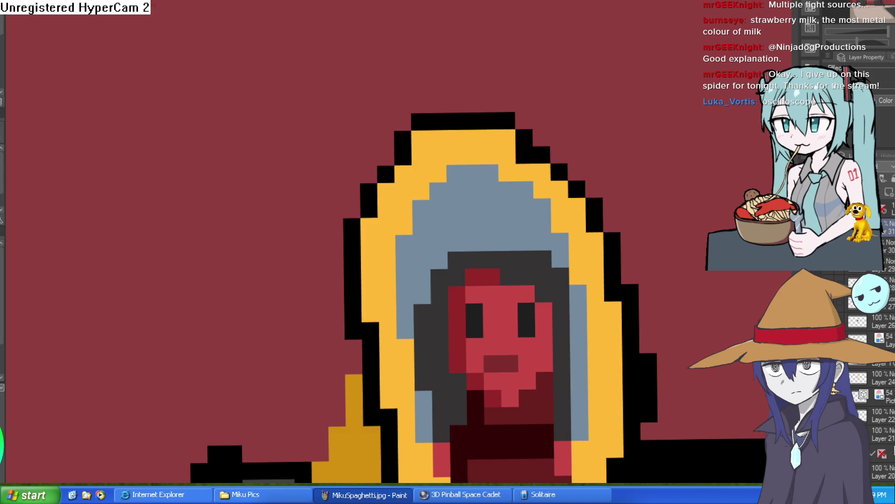
{"action": "left_click", "coordinate": [504, 243]}
{"action": "left_click", "coordinate": [498, 226]}
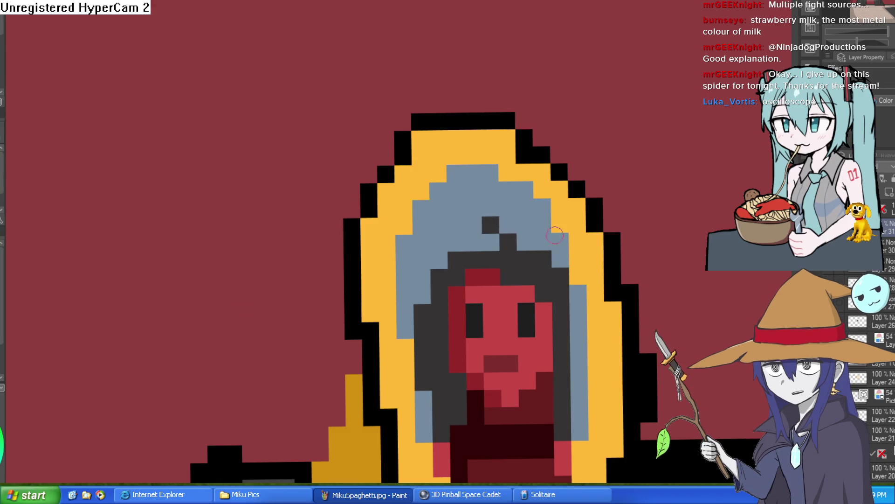
Zoom out and pan to review the mirror and pink cup within the whole bedroom
{"action": "scroll", "coordinate": [504, 234], "scroll_direction": "down", "scroll_amount": 3}
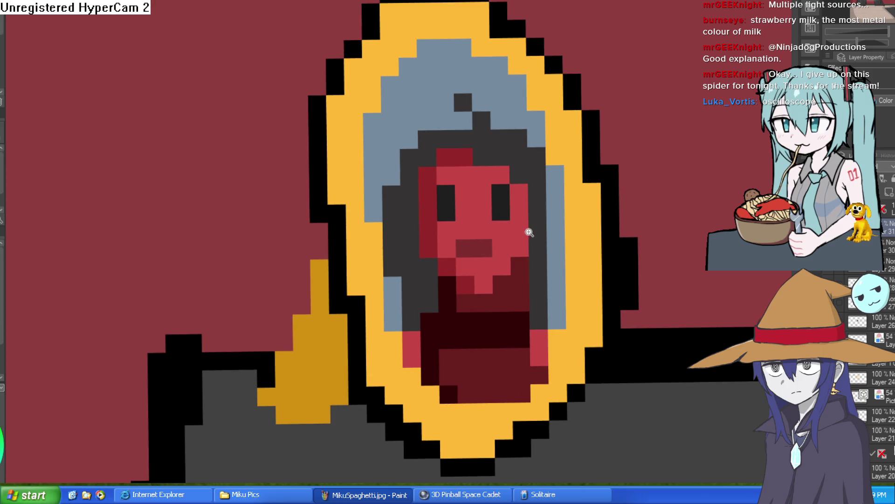
{"action": "scroll", "coordinate": [544, 249], "scroll_direction": "down", "scroll_amount": 5}
{"action": "scroll", "coordinate": [624, 210], "scroll_direction": "up", "scroll_amount": 5}
{"action": "scroll", "coordinate": [676, 253], "scroll_direction": "down", "scroll_amount": 3}
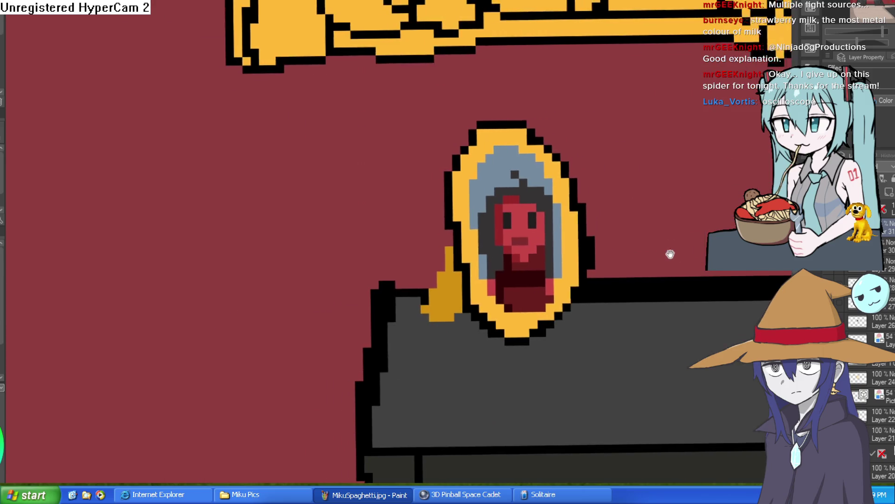
{"action": "scroll", "coordinate": [396, 276], "scroll_direction": "up", "scroll_amount": 1}
{"action": "scroll", "coordinate": [396, 276], "scroll_direction": "down", "scroll_amount": 5}
{"action": "scroll", "coordinate": [622, 284], "scroll_direction": "up", "scroll_amount": 1}
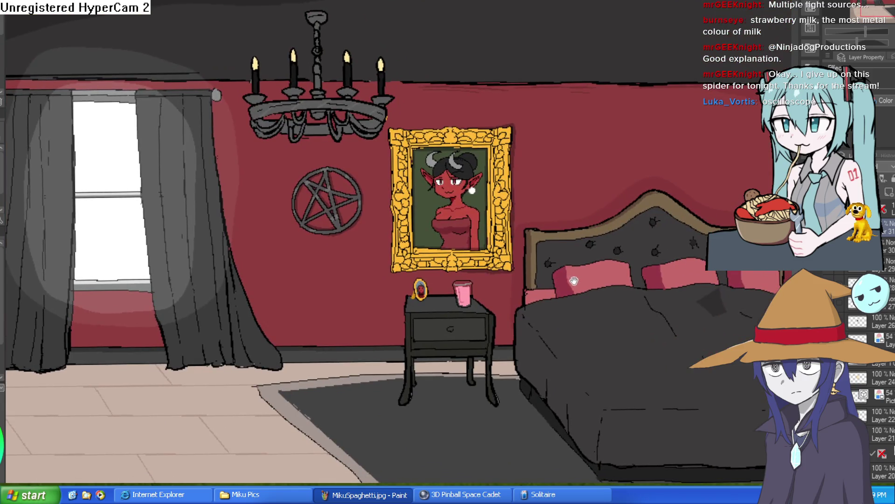
{"action": "left_click_drag", "start_coordinate": [570, 286], "coordinate": [546, 272]}
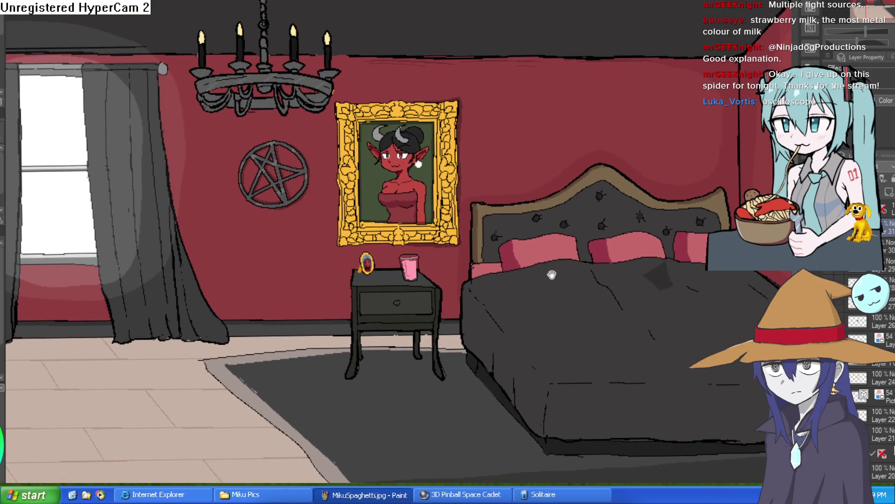
{"action": "scroll", "coordinate": [400, 292], "scroll_direction": "up", "scroll_amount": 4}
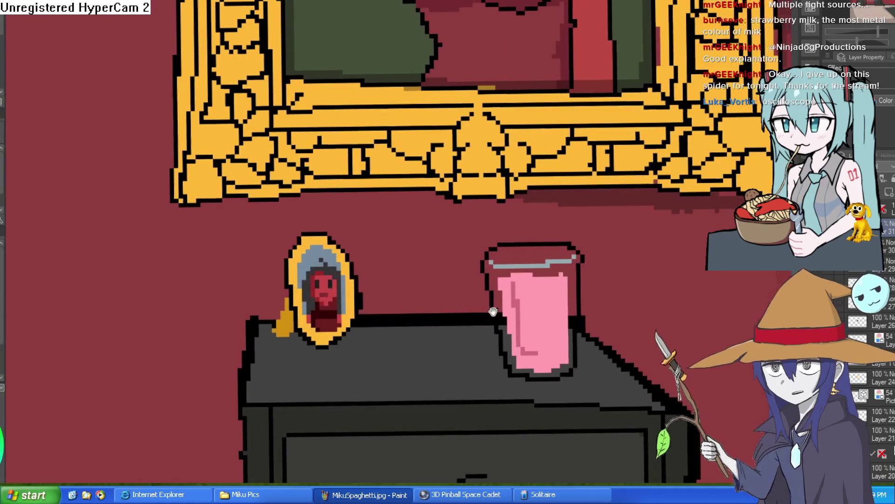
{"action": "scroll", "coordinate": [475, 304], "scroll_direction": "up", "scroll_amount": 2}
{"action": "left_click_drag", "start_coordinate": [608, 222], "coordinate": [595, 262]}
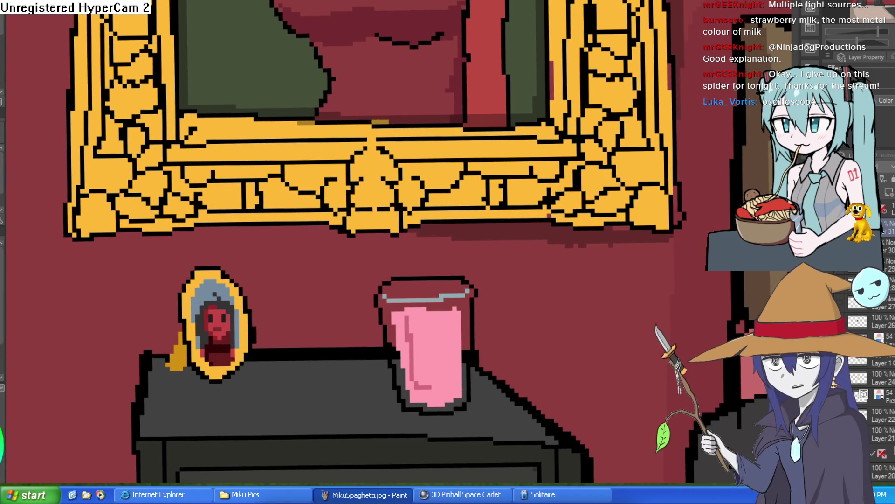